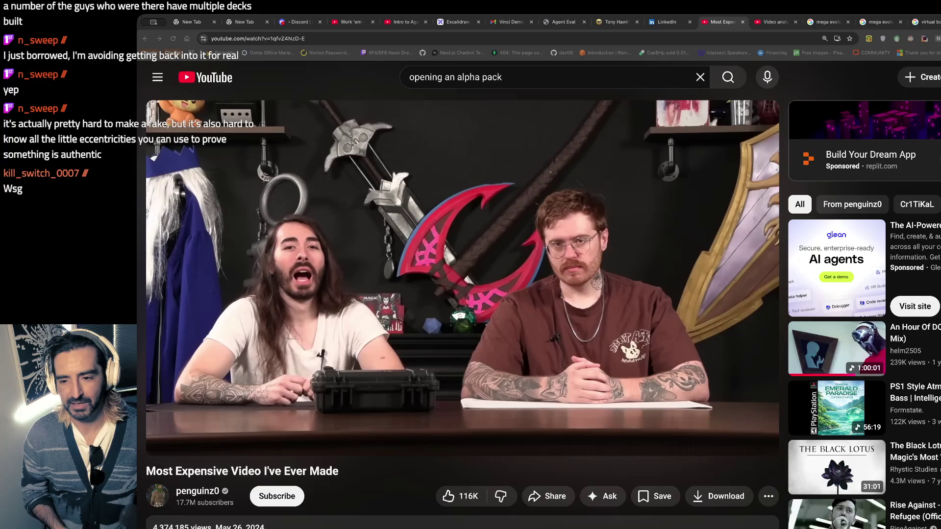
Step: Play the alpha pack opening video in short bursts, stopping around 0:31
{"action": "left_click", "coordinate": [274, 382]}
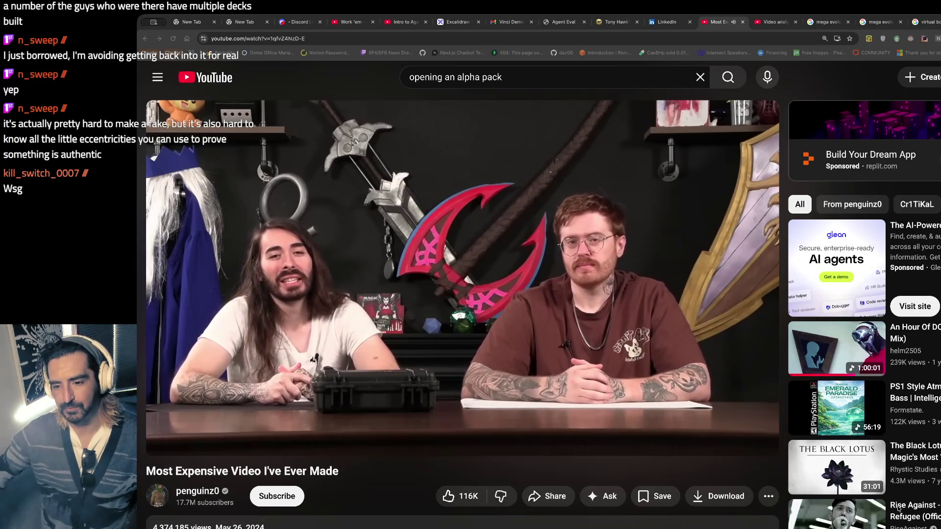
{"action": "left_click", "coordinate": [392, 273]}
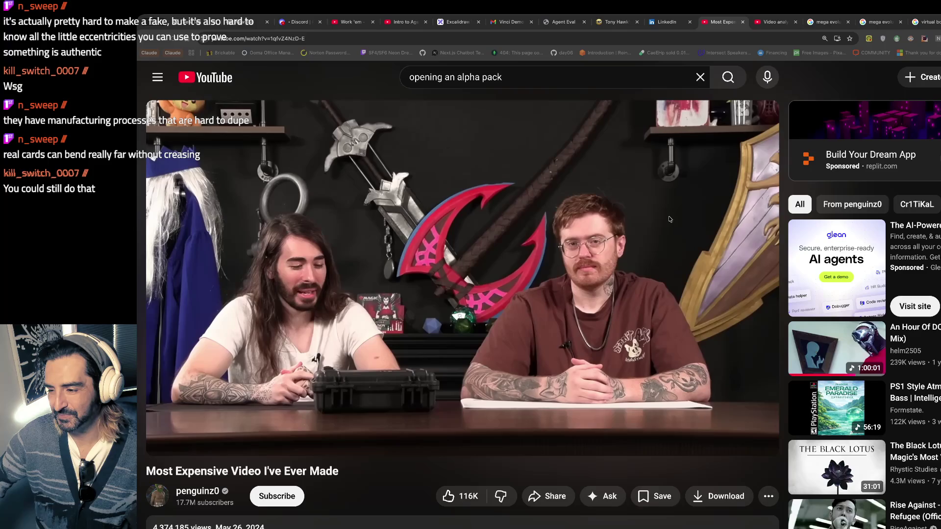
{"action": "left_click", "coordinate": [369, 237]}
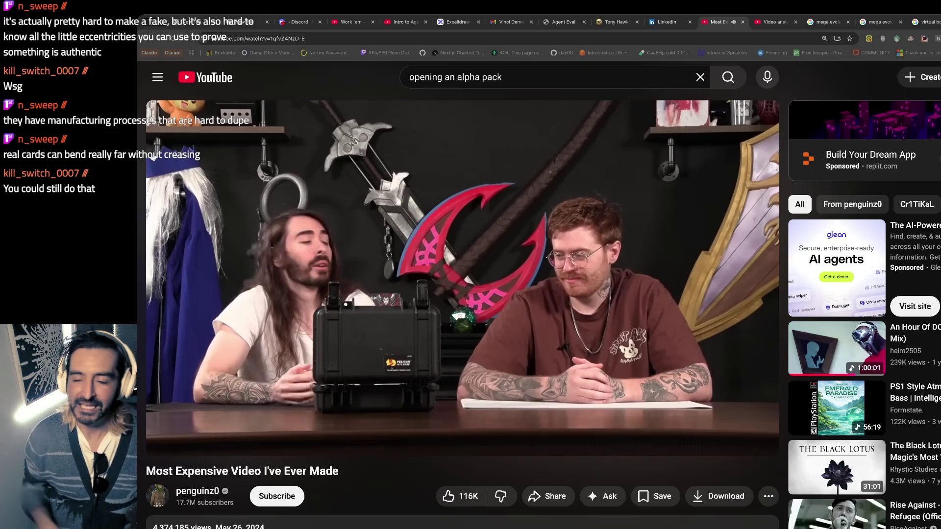
{"action": "left_click", "coordinate": [422, 267]}
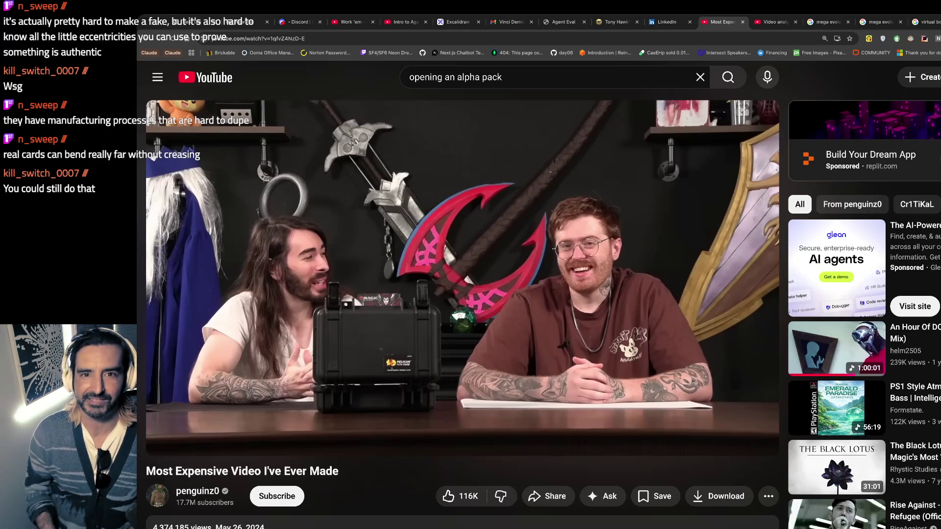
{"action": "left_click", "coordinate": [459, 246]}
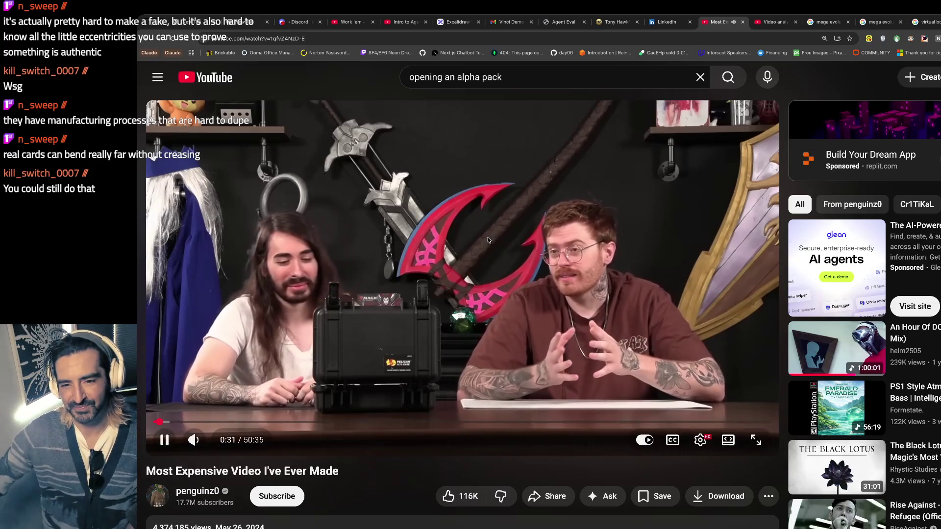
Step: Advance the penguinz0 video from 0:31 in brief play-pause bursts, stopping at 0:51
{"action": "left_click", "coordinate": [480, 237]}
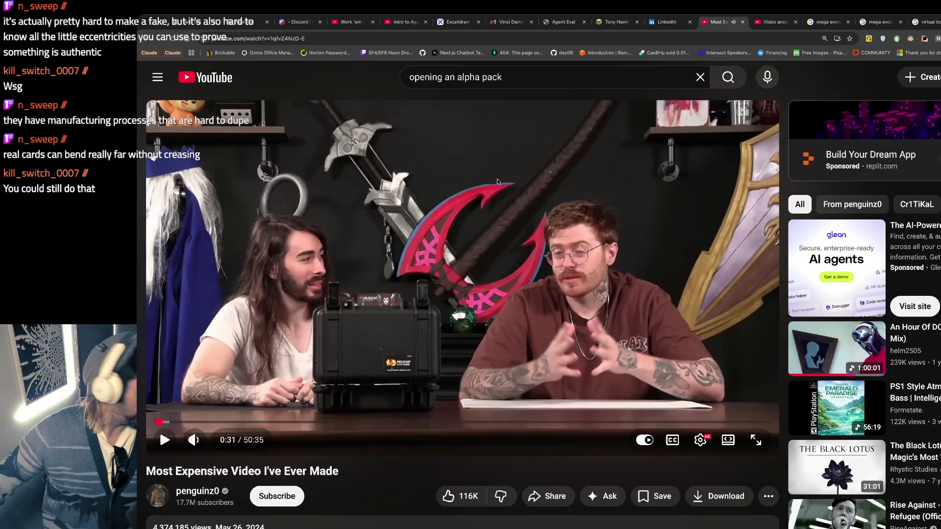
{"action": "left_click", "coordinate": [483, 237]}
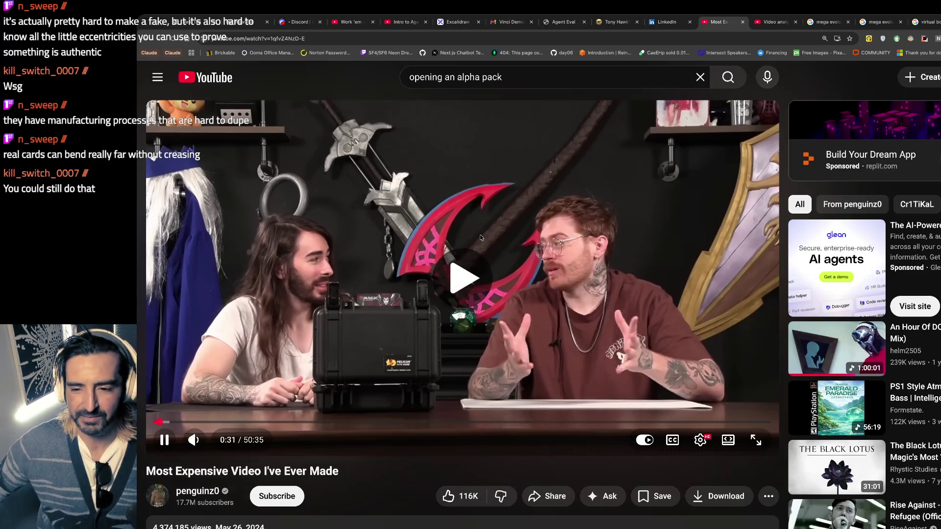
{"action": "left_click", "coordinate": [480, 237]}
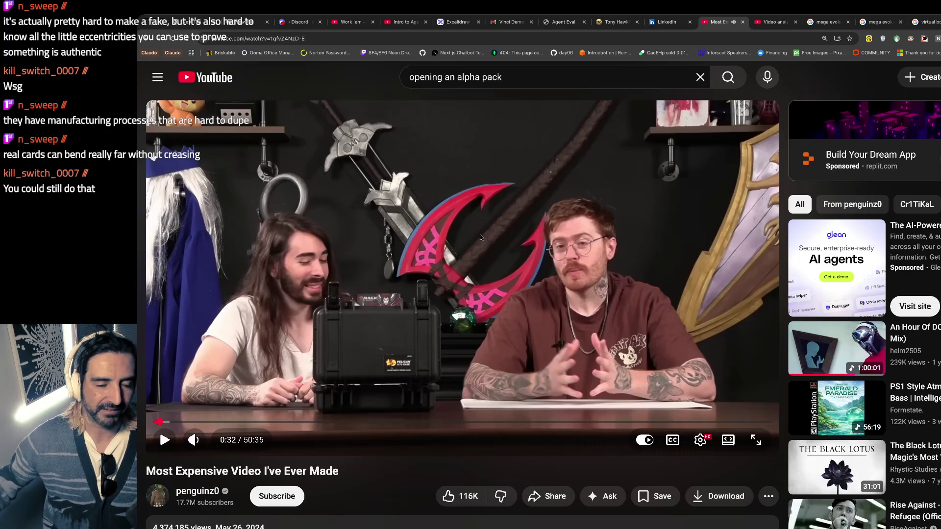
{"action": "left_click", "coordinate": [480, 238]}
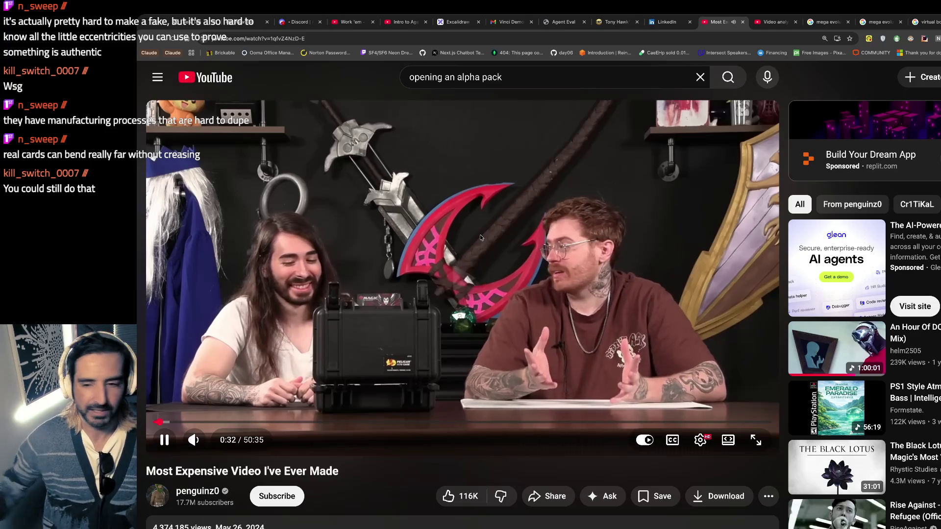
{"action": "left_click", "coordinate": [480, 236]}
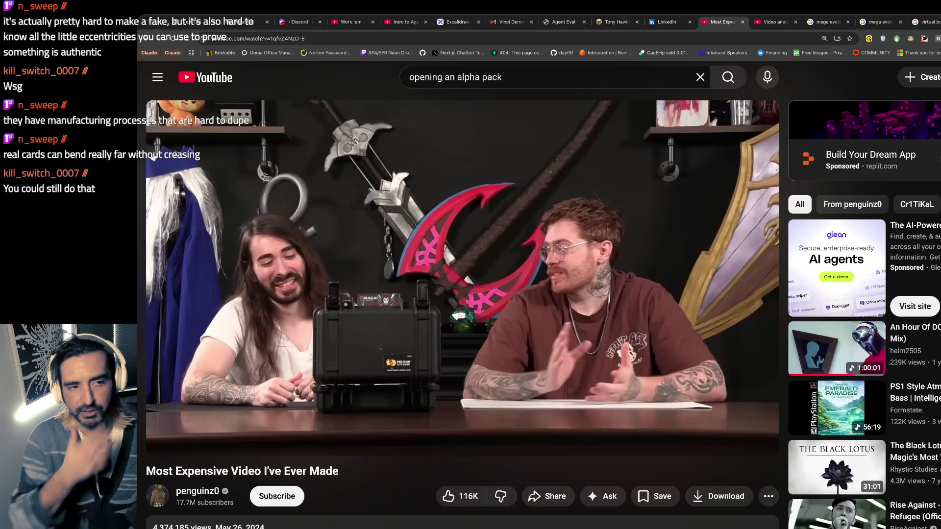
{"action": "left_click", "coordinate": [480, 236]}
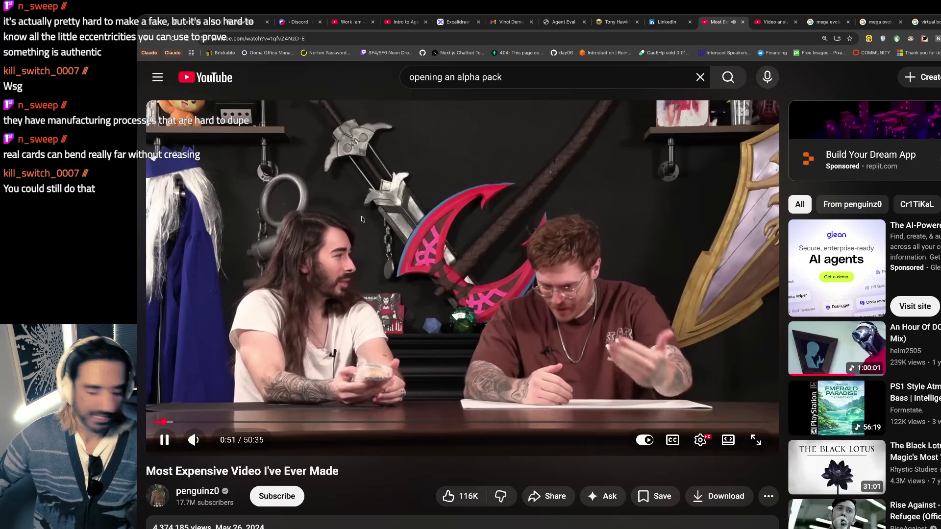
{"action": "left_click", "coordinate": [361, 218]}
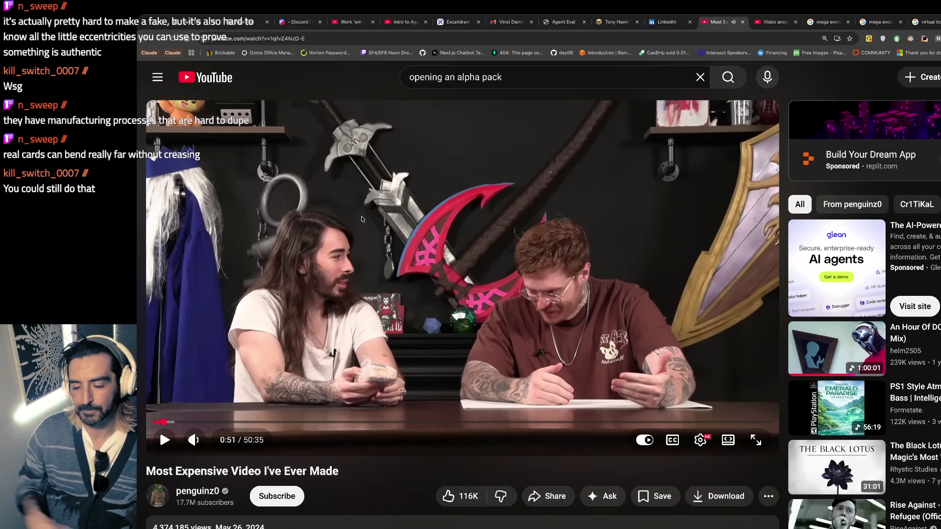
{"action": "left_click", "coordinate": [289, 25]}
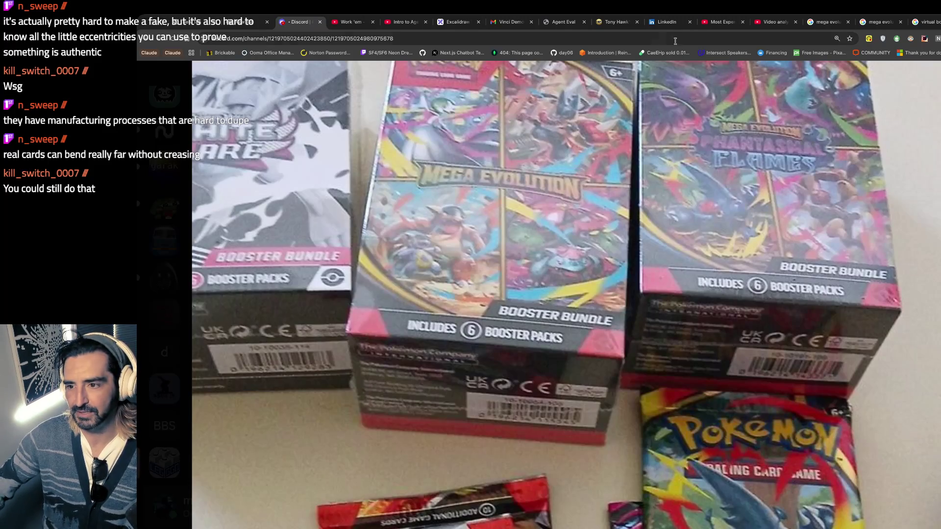
{"action": "left_click", "coordinate": [730, 24]}
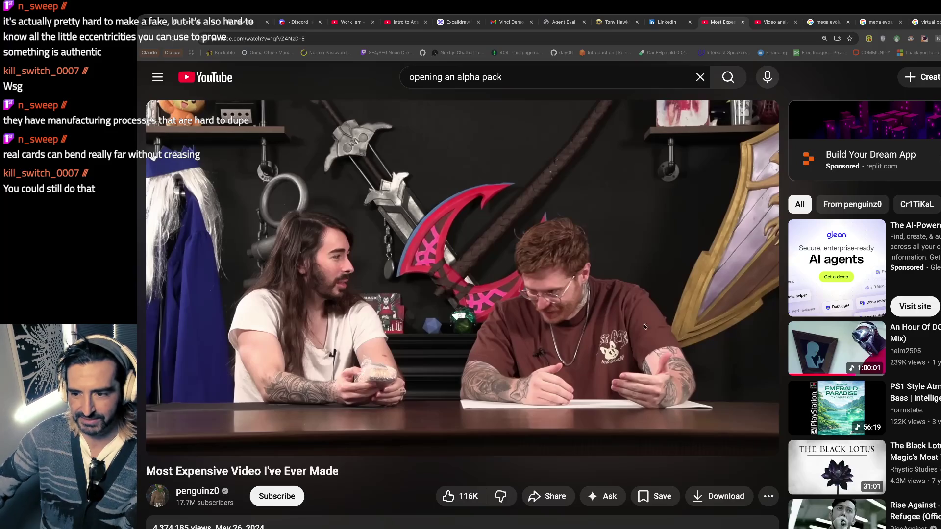
{"action": "left_click", "coordinate": [701, 299]}
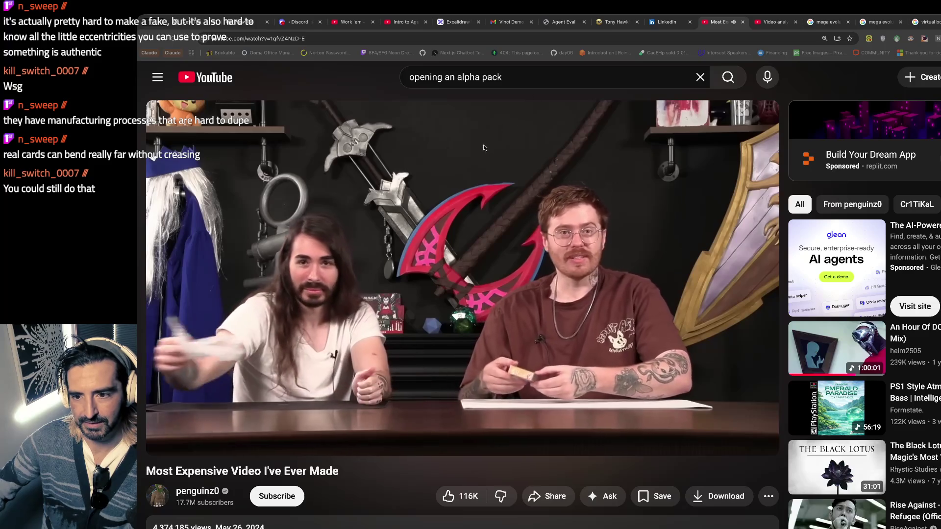
Step: Reopen the closed Silver Tempest pack-weighing tab, mute it, and return to the Most Expensive Video
{"action": "key", "text": "ctrl+shift+t"}
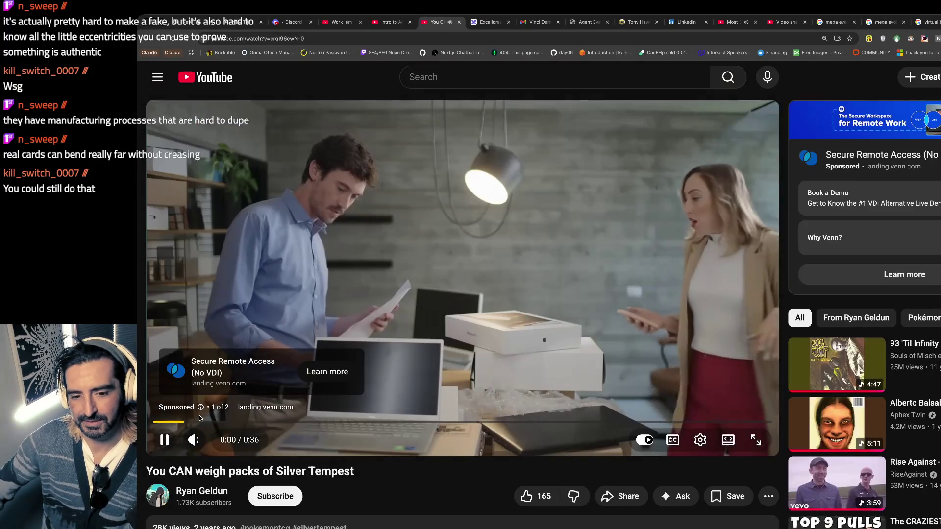
{"action": "left_click", "coordinate": [194, 440]}
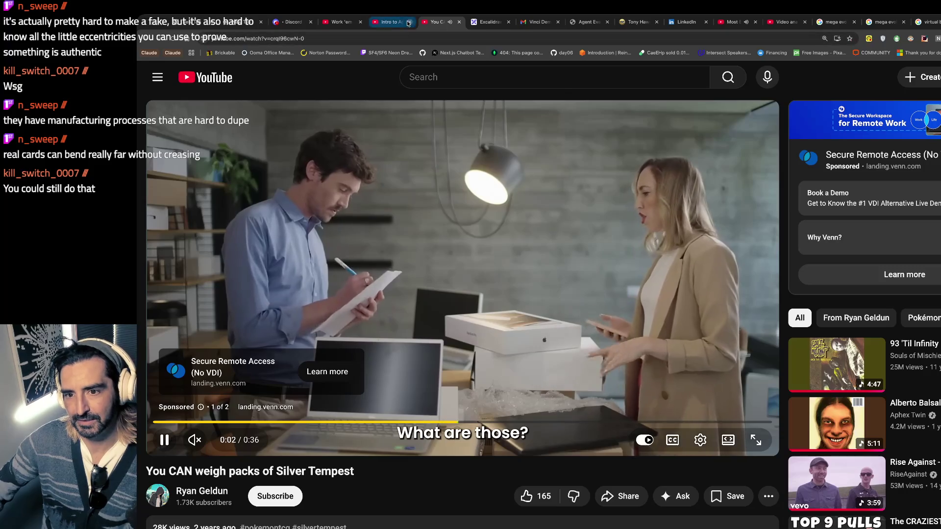
{"action": "left_click", "coordinate": [731, 22]}
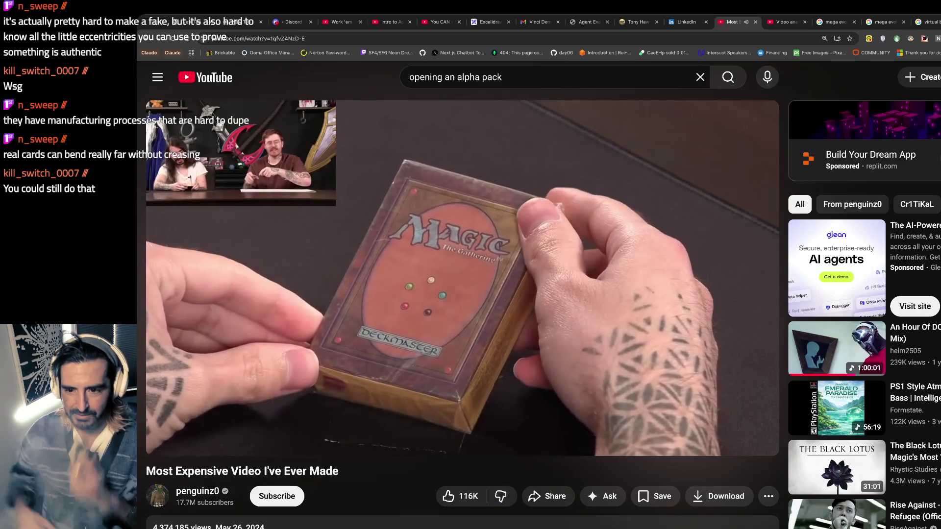
Step: Pause and resume the alpha box footage, selecting the view count and upload date line
{"action": "key", "text": "k"}
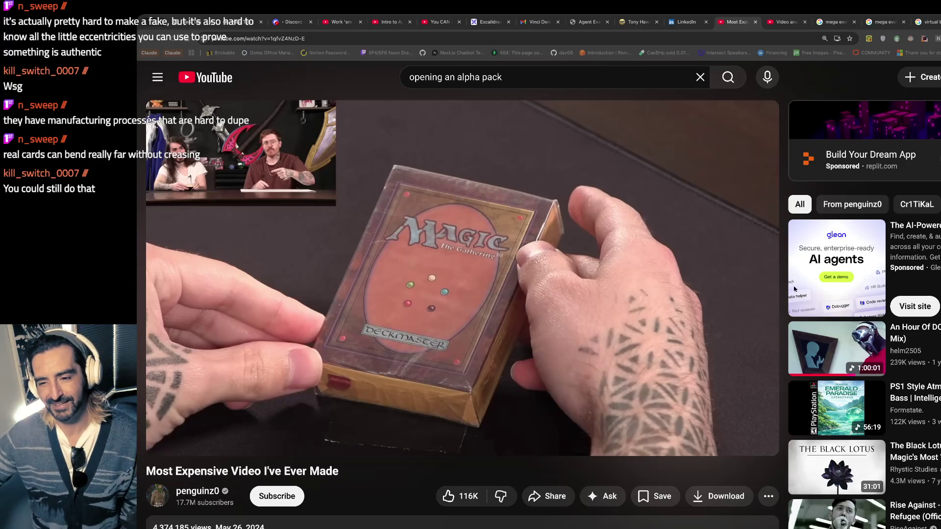
{"action": "left_click", "coordinate": [437, 282]}
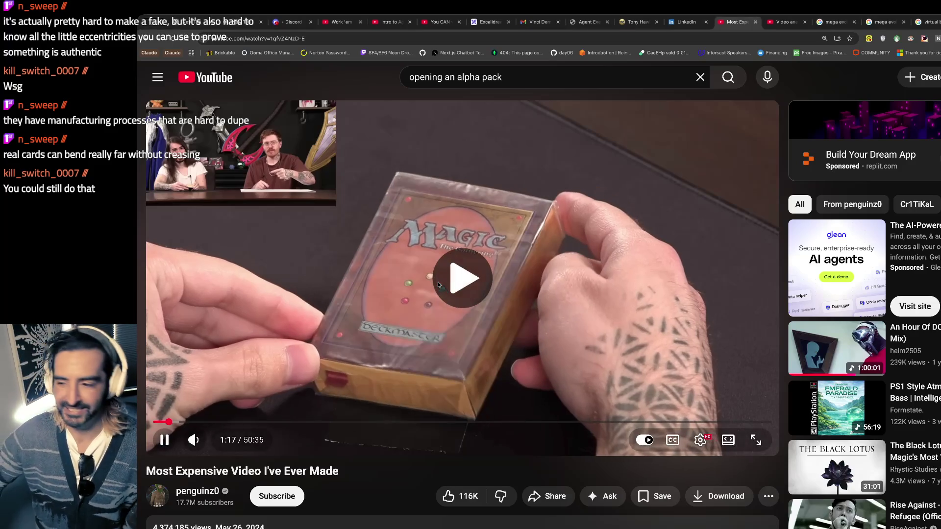
{"action": "key", "text": "space"}
{"action": "scroll", "coordinate": [230, 501], "scroll_direction": "down", "scroll_amount": 1}
{"action": "triple_click", "coordinate": [177, 495]}
{"action": "left_click", "coordinate": [401, 296]}
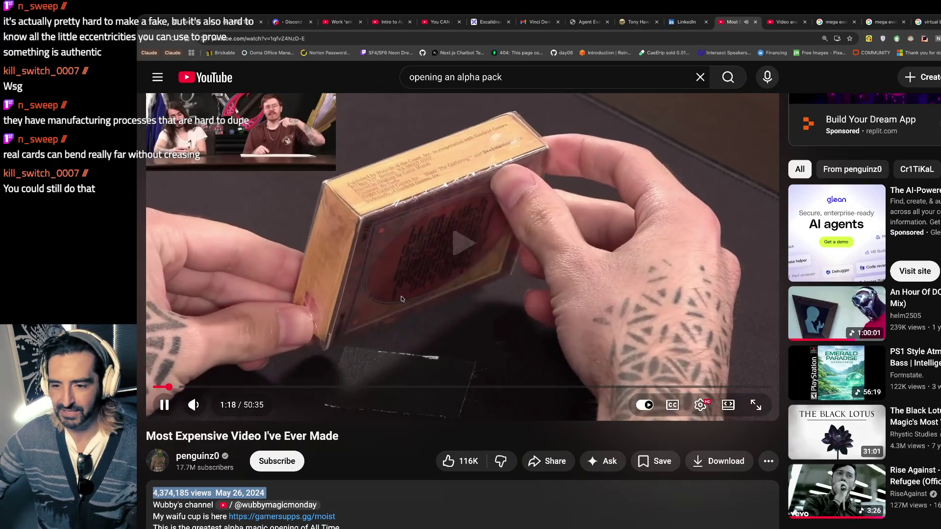
{"action": "left_click", "coordinate": [401, 296]}
{"action": "left_click", "coordinate": [400, 293]}
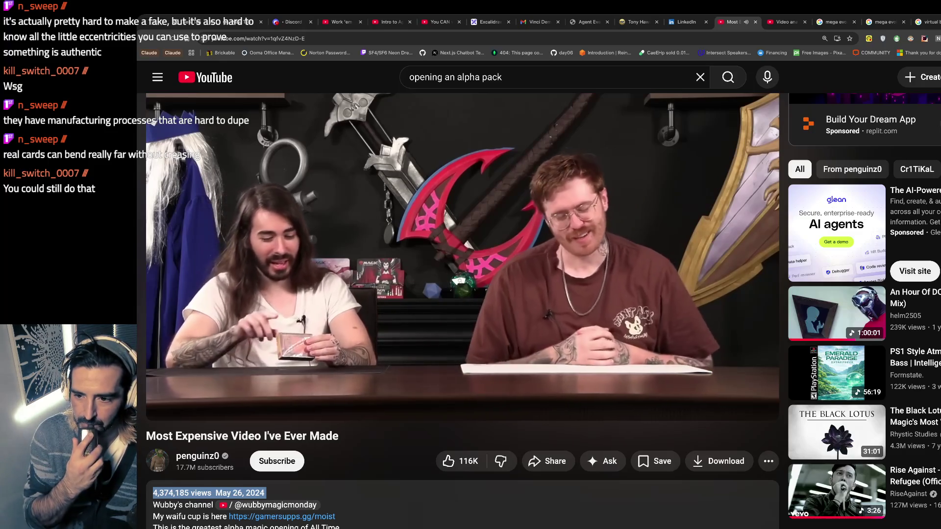
Step: Pause at 1:33, then play on to about 1:40 and pause again
{"action": "mouse_move", "coordinate": [361, 257]}
{"action": "left_click", "coordinate": [316, 211]}
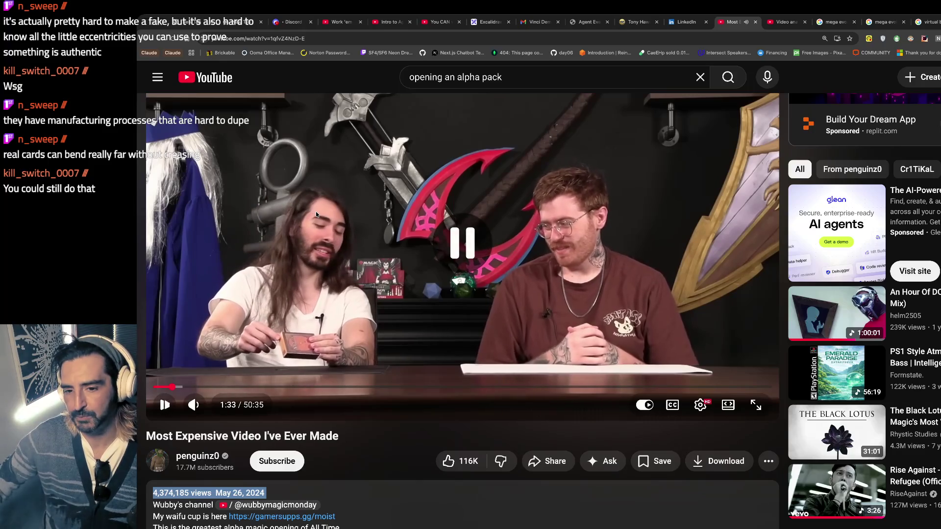
{"action": "left_click", "coordinate": [224, 212]}
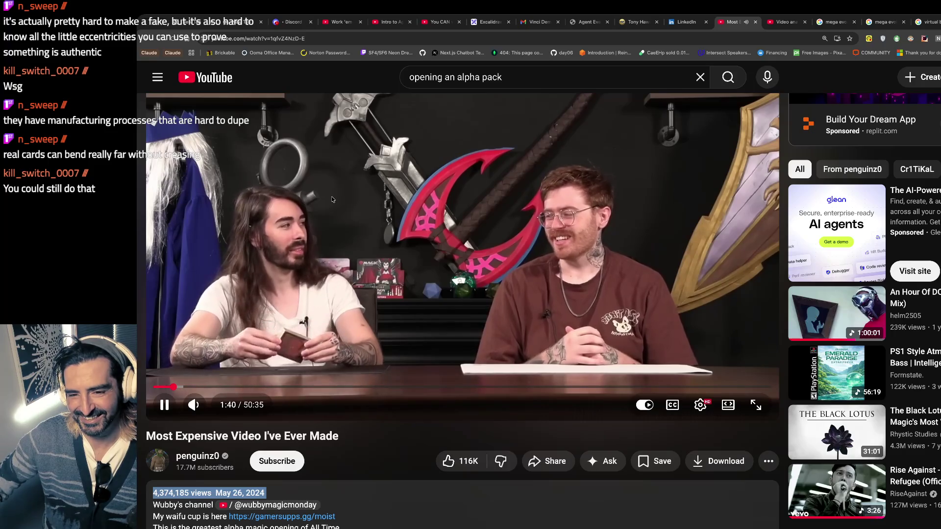
{"action": "key", "text": "space"}
{"action": "left_click", "coordinate": [450, 23]}
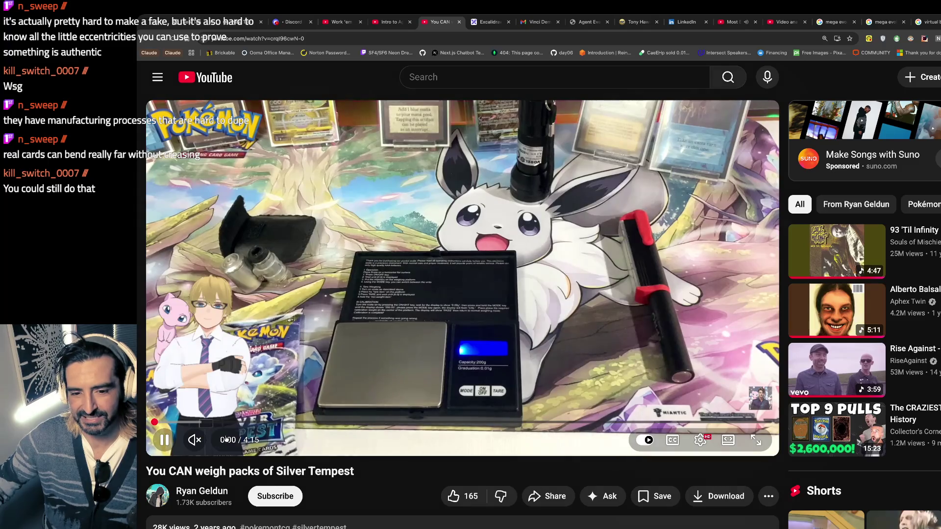
Step: Skip the Silver Tempest video to about 1:04 with the pack on the scale and pause it
{"action": "scroll", "coordinate": [707, 400], "scroll_direction": "down", "scroll_amount": 1}
{"action": "left_click_drag", "start_coordinate": [750, 486], "coordinate": [195, 457]}
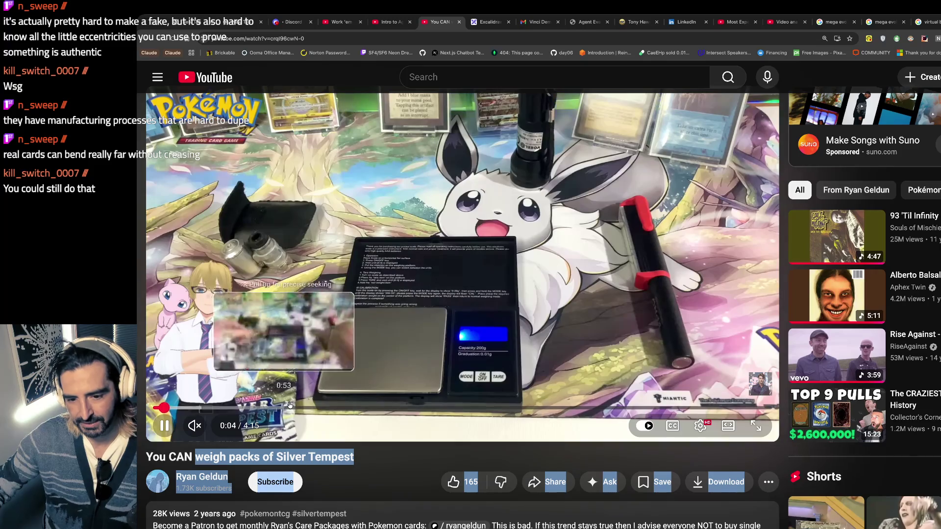
{"action": "left_click", "coordinate": [309, 406]}
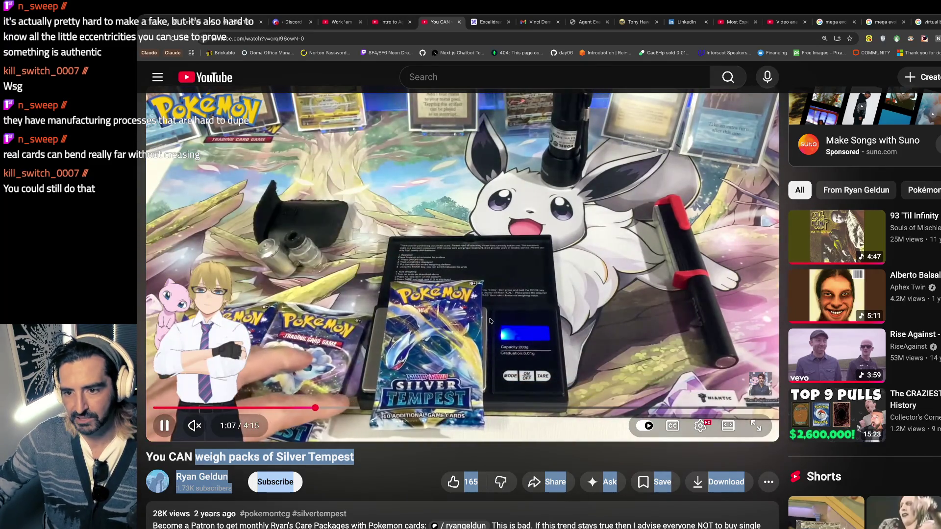
{"action": "left_click", "coordinate": [475, 333]}
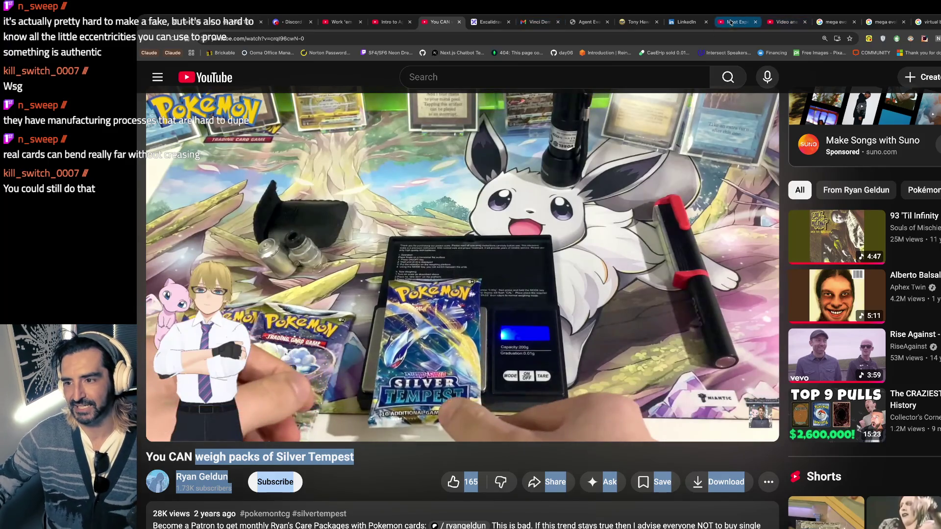
{"action": "left_click", "coordinate": [730, 22]}
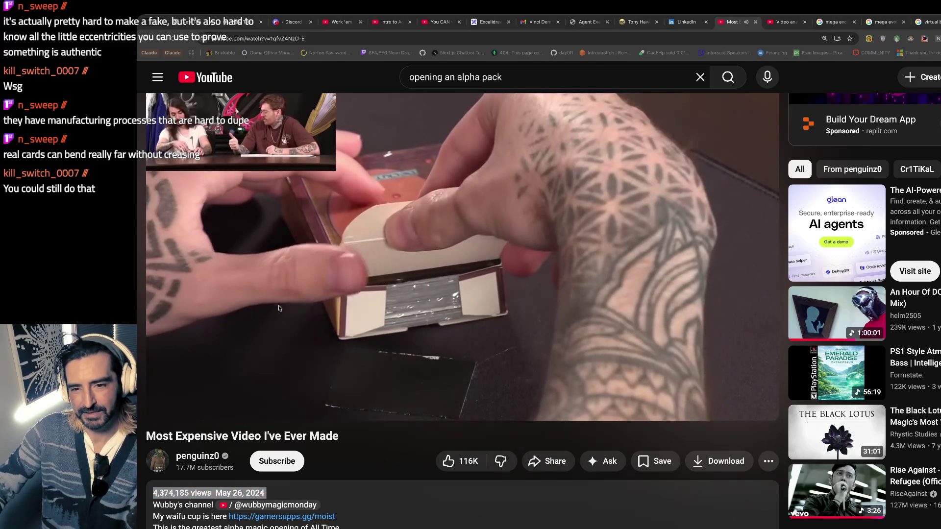
Step: Pause the alpha pack opening video, then resume it
{"action": "left_click", "coordinate": [314, 315]}
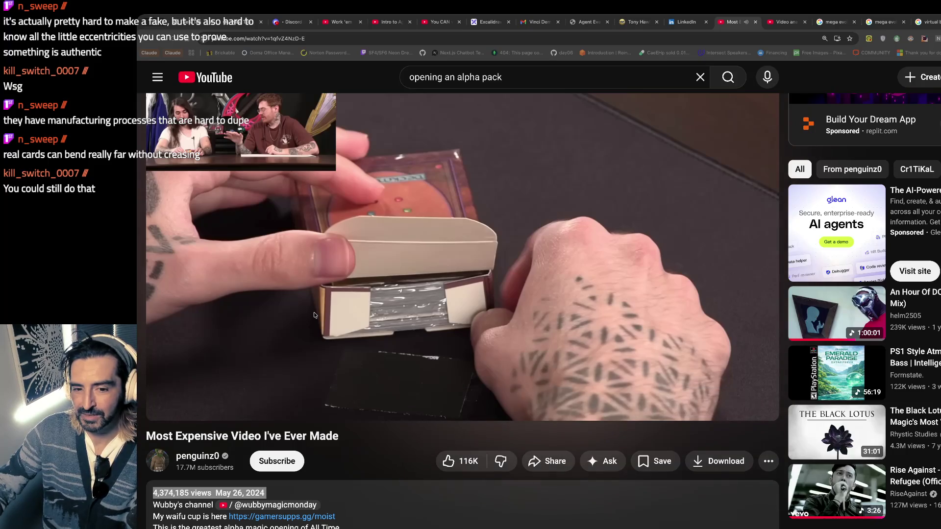
{"action": "key", "text": "alt+Tab"}
{"action": "left_click", "coordinate": [334, 281]}
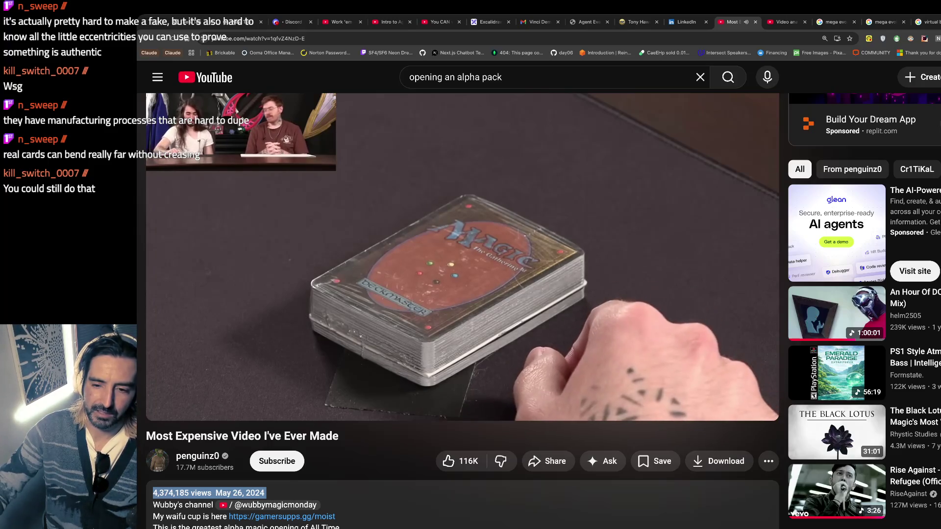
Step: Seek ahead to about 36 minutes and pause on the blue serpent card reveal
{"action": "mouse_move", "coordinate": [532, 252]}
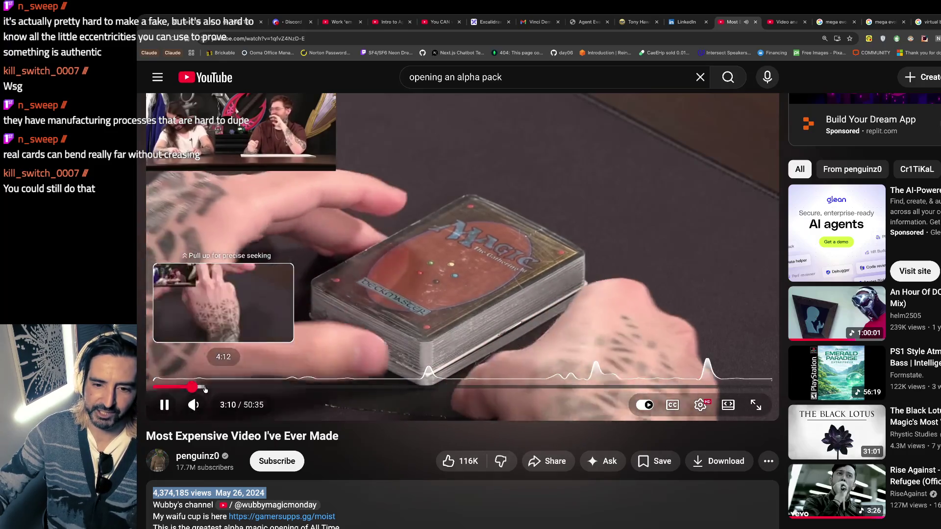
{"action": "left_click", "coordinate": [204, 387]}
{"action": "left_click_drag", "start_coordinate": [238, 391], "coordinate": [269, 392]}
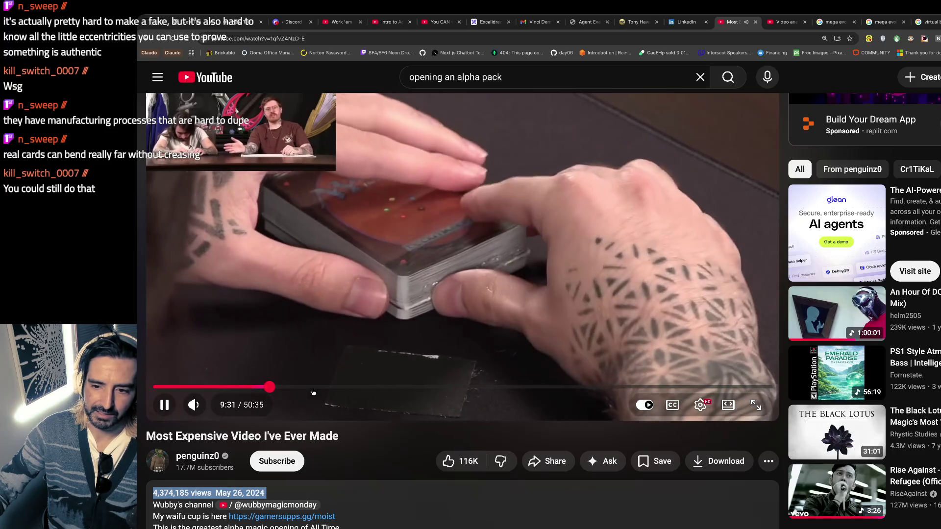
{"action": "left_click_drag", "start_coordinate": [588, 388], "coordinate": [600, 388]}
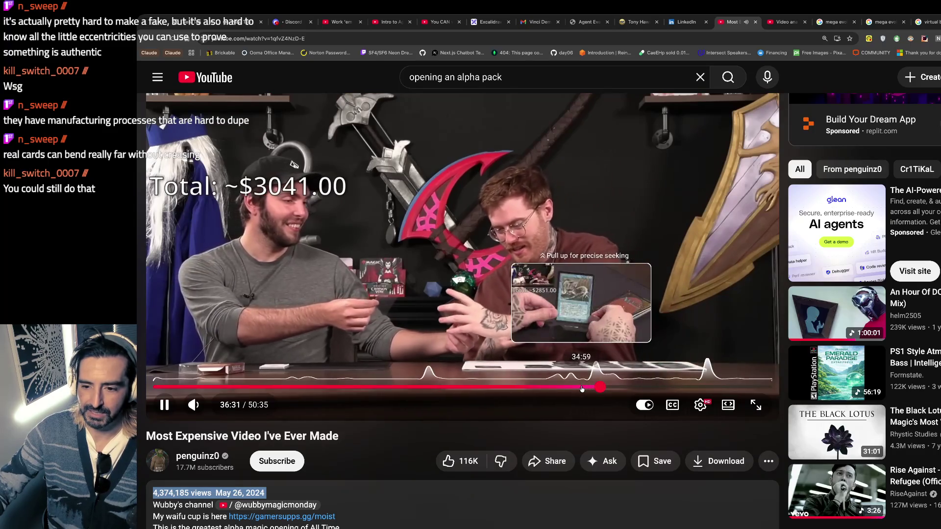
{"action": "left_click", "coordinate": [581, 387]}
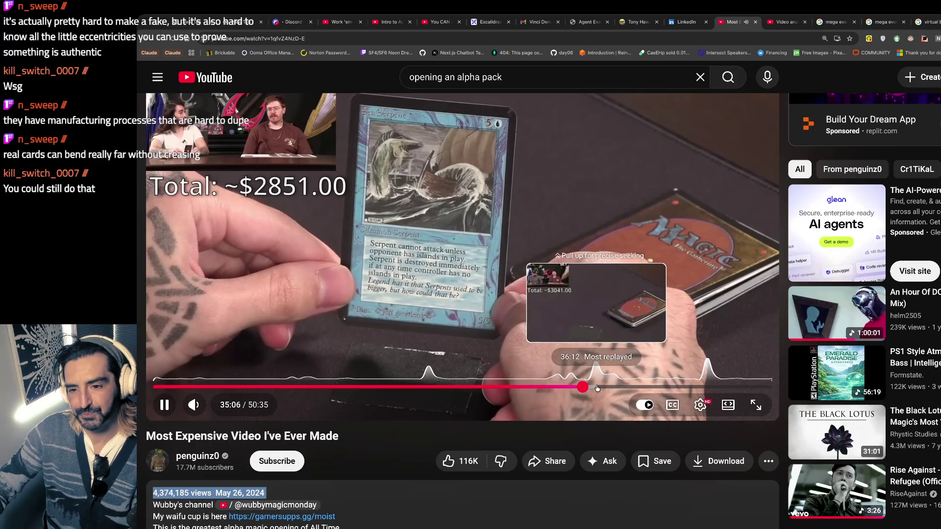
{"action": "left_click", "coordinate": [565, 280]}
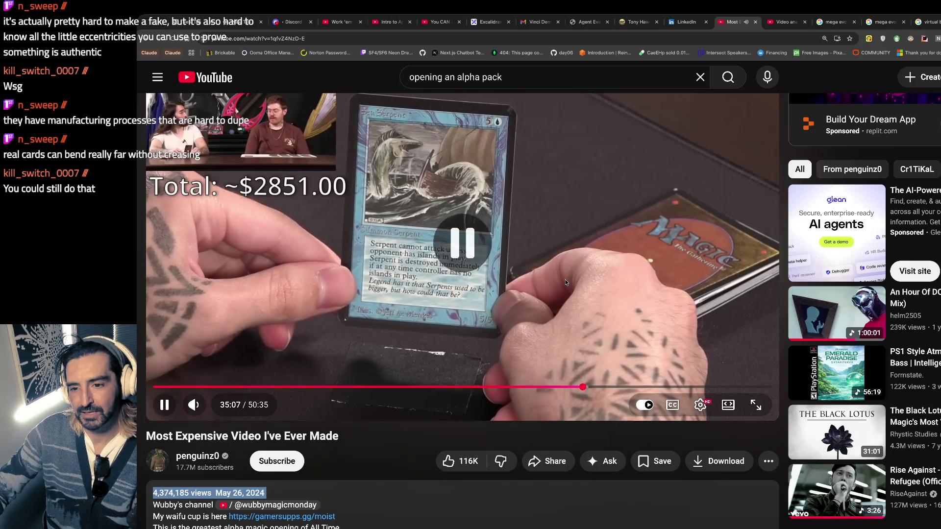
{"action": "left_click", "coordinate": [434, 163]}
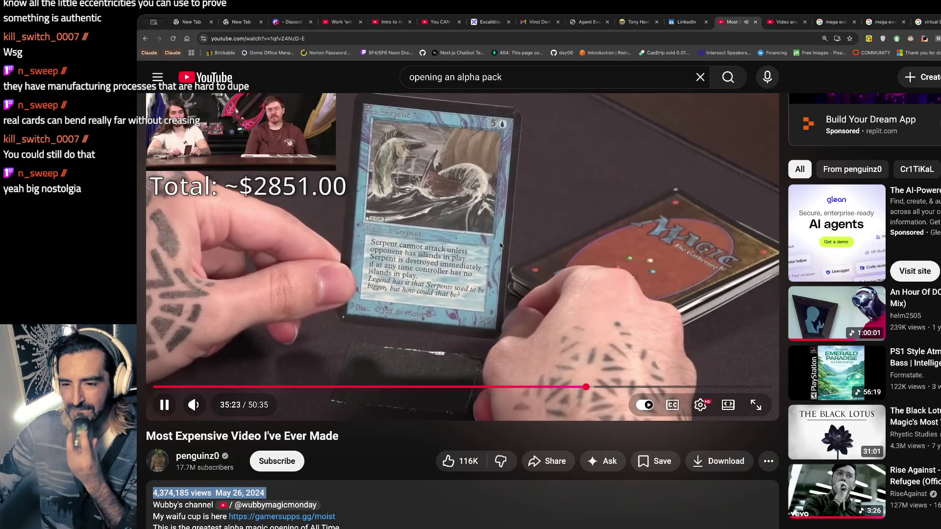
{"action": "key", "text": "space"}
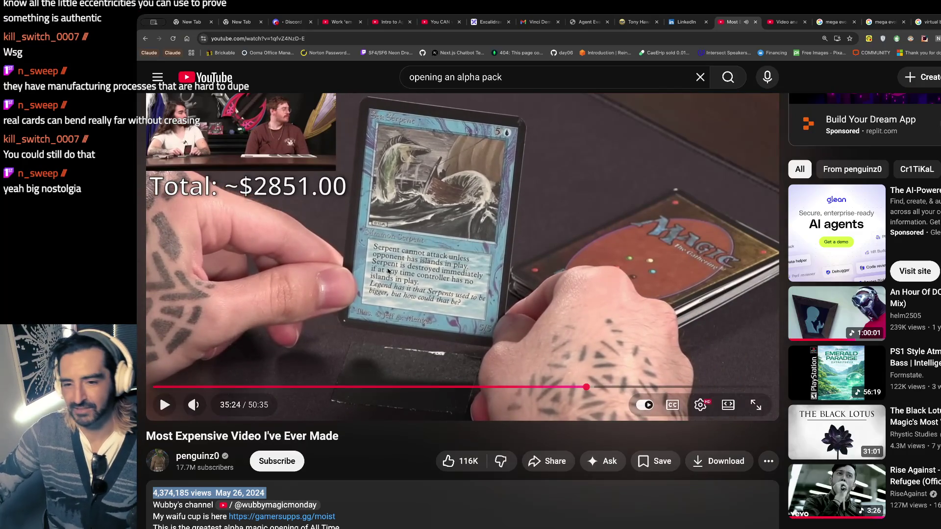
{"action": "key", "text": "space"}
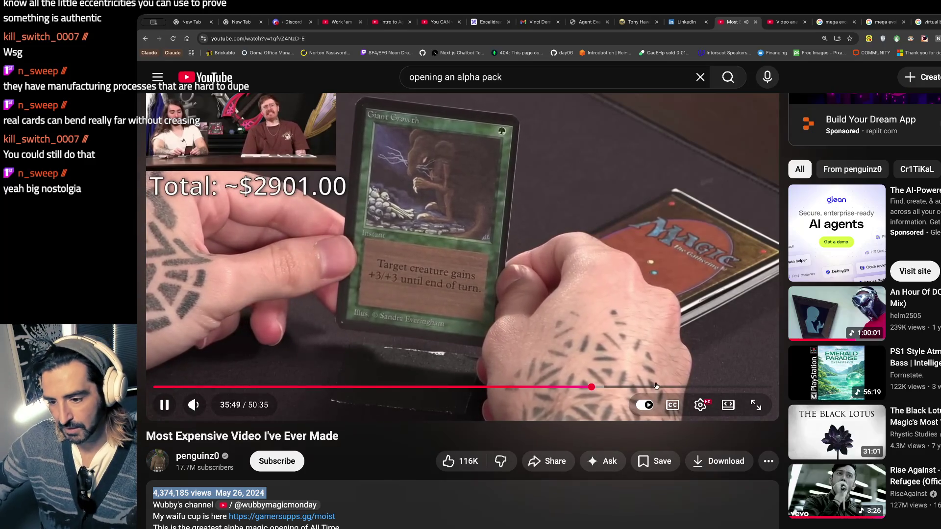
Step: Search YouTube for 'the masters of the universe' and play the Official Teaser Trailer
{"action": "triple_click", "coordinate": [504, 76]}
{"action": "type", "text": "he man"}
{"action": "key", "text": "BackSpace"}
{"action": "key", "text": "BackSpace"}
{"action": "key", "text": "BackSpace"}
{"action": "type", "text": "the masters of the un"}
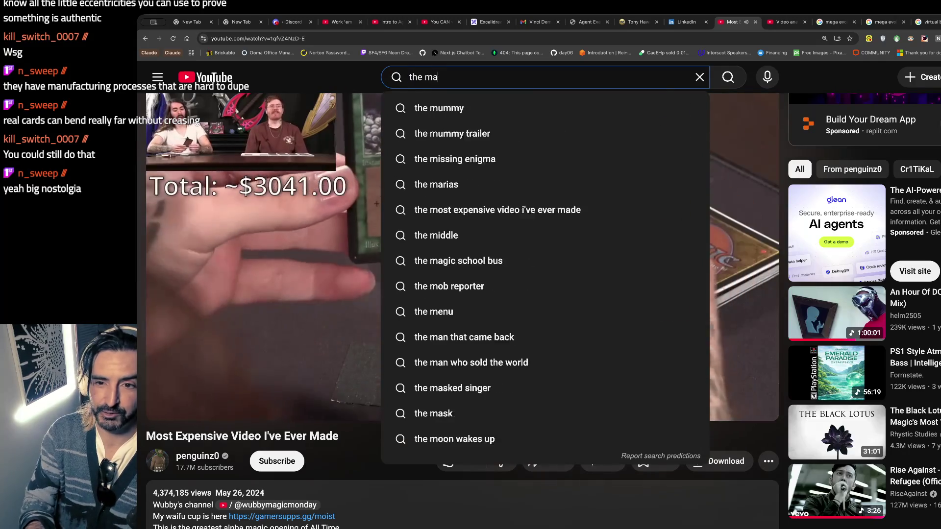
{"action": "type", "text": "iverse"}
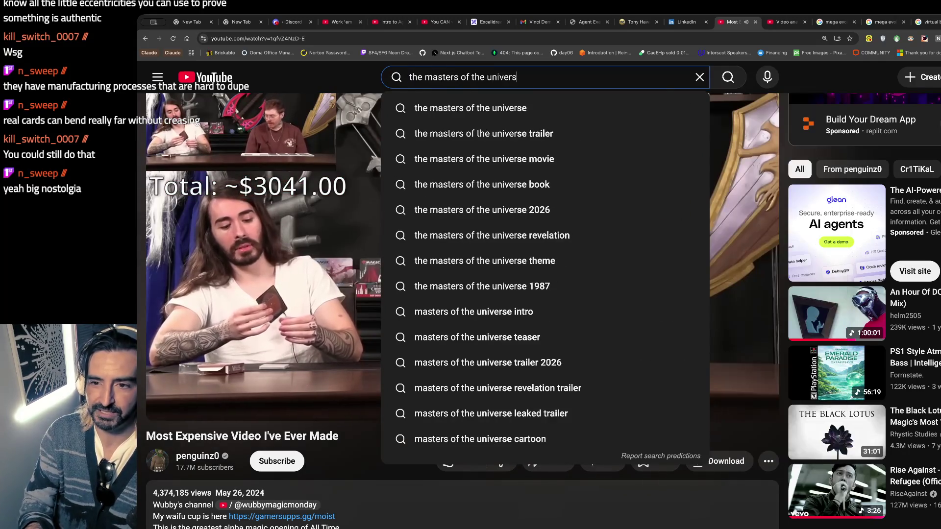
{"action": "key", "text": "Return"}
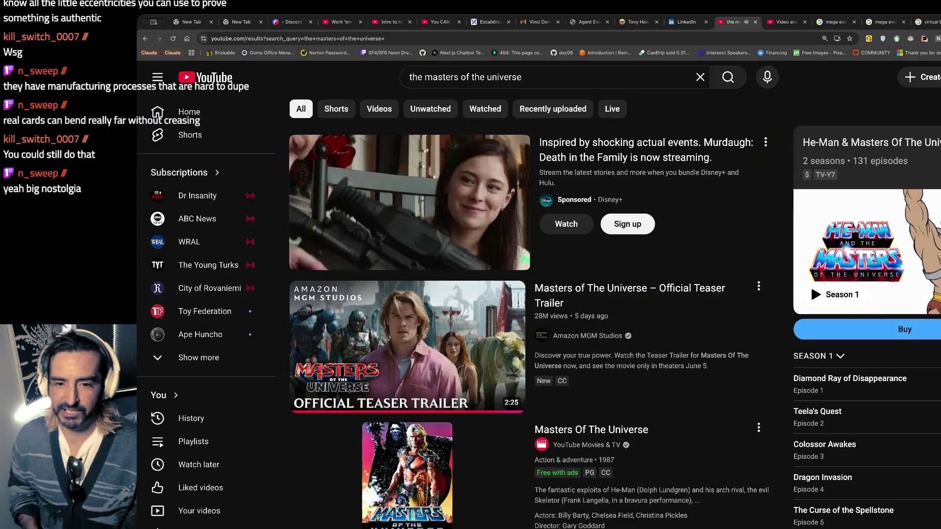
{"action": "left_click", "coordinate": [398, 384]}
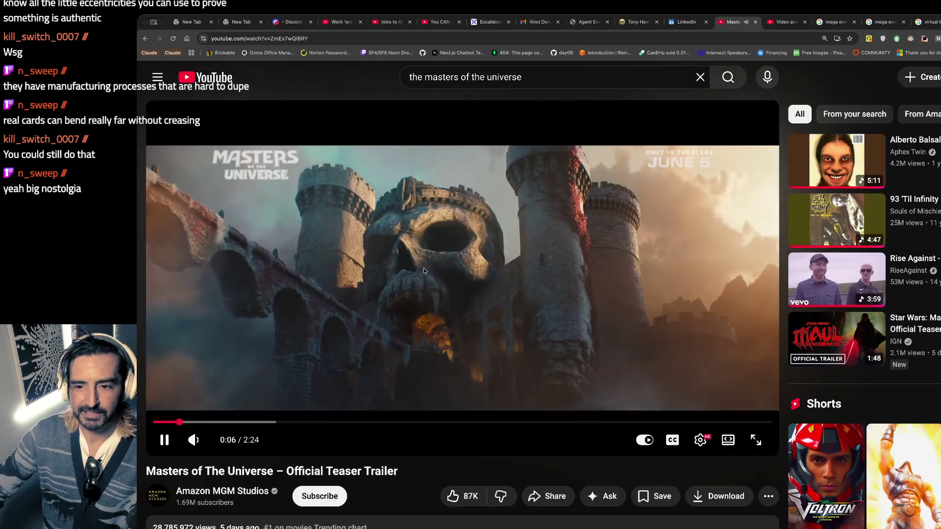
Step: Watch the opening of the Masters of the Universe teaser with a few brief pauses
{"action": "left_click", "coordinate": [327, 212]}
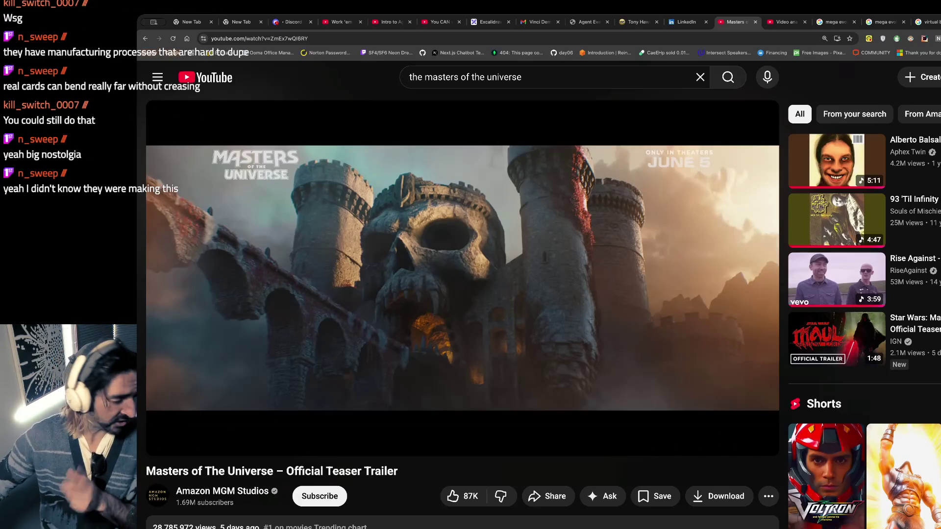
{"action": "left_click", "coordinate": [361, 238]}
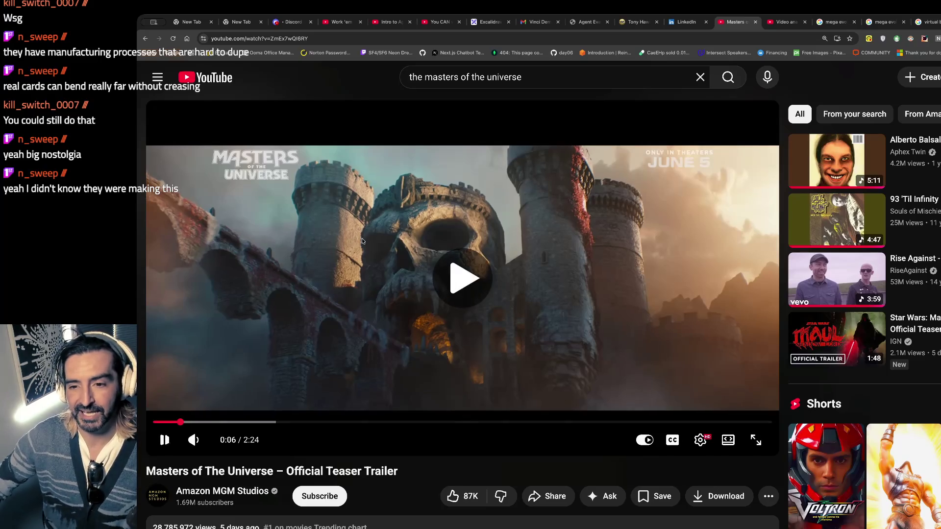
{"action": "left_click", "coordinate": [362, 238]}
{"action": "left_click", "coordinate": [362, 242]}
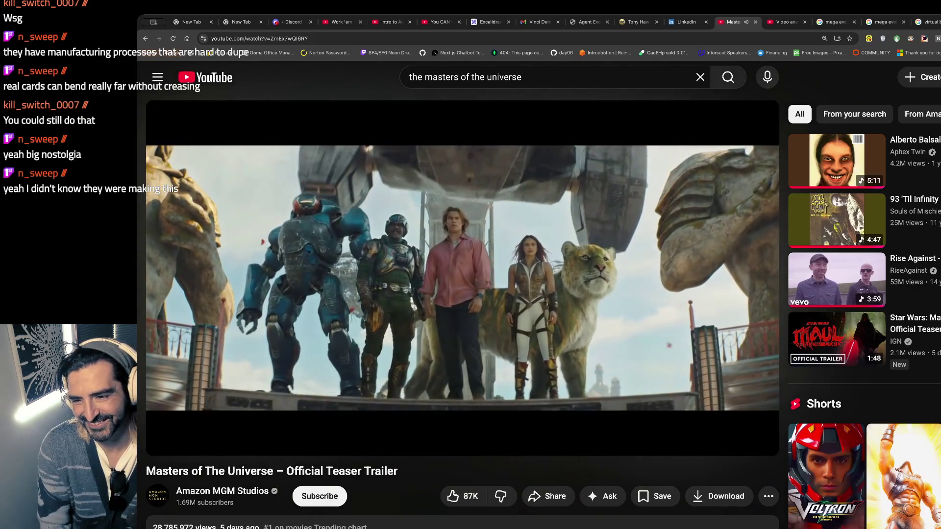
{"action": "left_click", "coordinate": [449, 180]}
{"action": "left_click", "coordinate": [439, 210]}
{"action": "left_click", "coordinate": [439, 210]}
{"action": "left_click", "coordinate": [439, 210]}
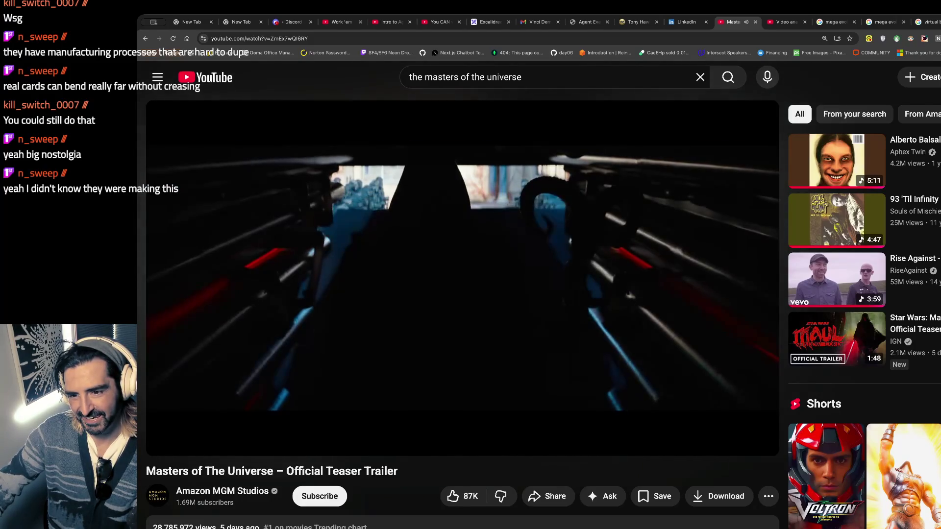
Step: Step back from the sword shot to the skull shot, finish the trailer, then resume 'Work 'em'
{"action": "left_click", "coordinate": [490, 205]}
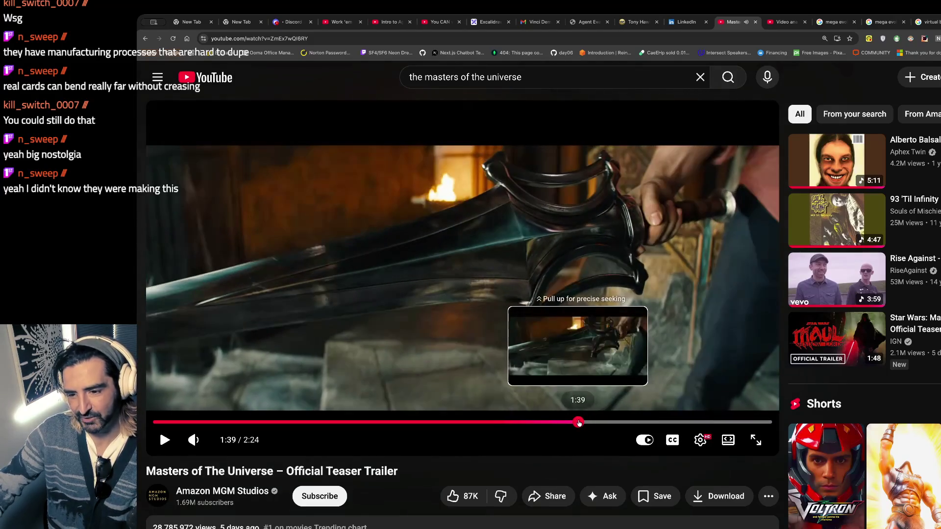
{"action": "left_click", "coordinate": [578, 422]}
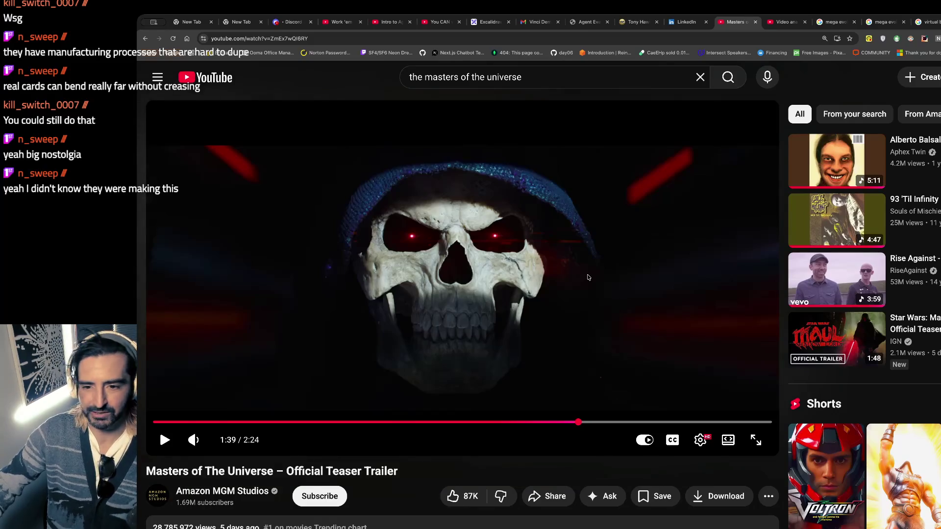
{"action": "left_click", "coordinate": [589, 277]}
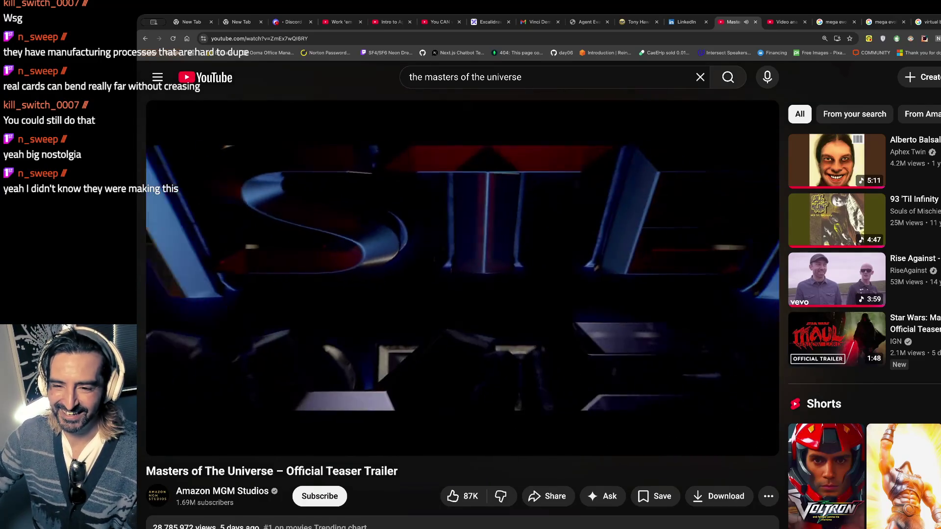
{"action": "left_click", "coordinate": [502, 252]}
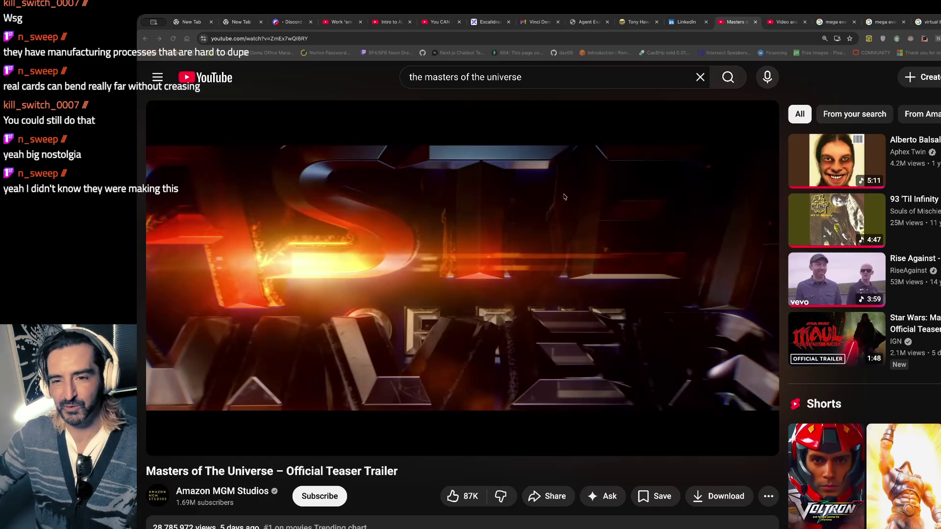
{"action": "left_click", "coordinate": [266, 106]}
{"action": "key", "text": "space"}
{"action": "left_click", "coordinate": [336, 20]}
{"action": "left_click", "coordinate": [164, 469]}
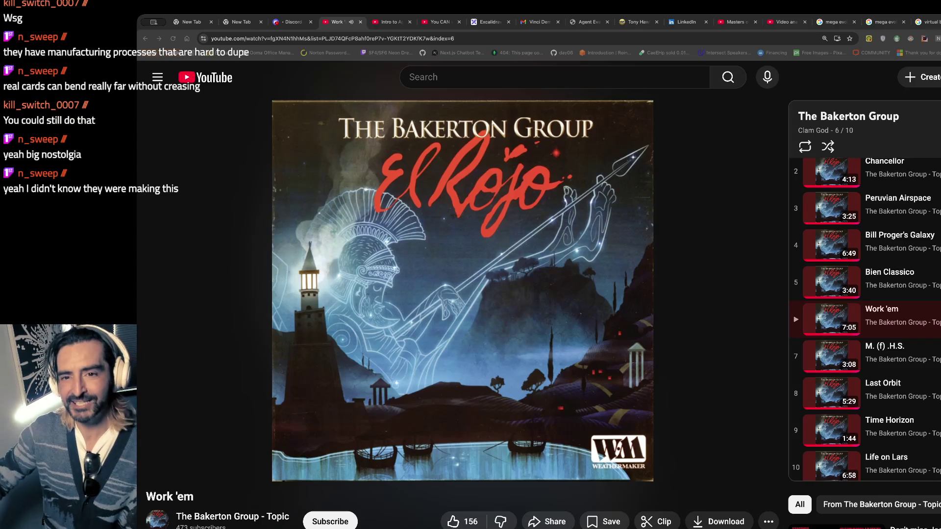
Step: Google 'jared leto skeletor' in a new tab
{"action": "key", "text": "ctrl+t"}
{"action": "type", "text": "jared t"}
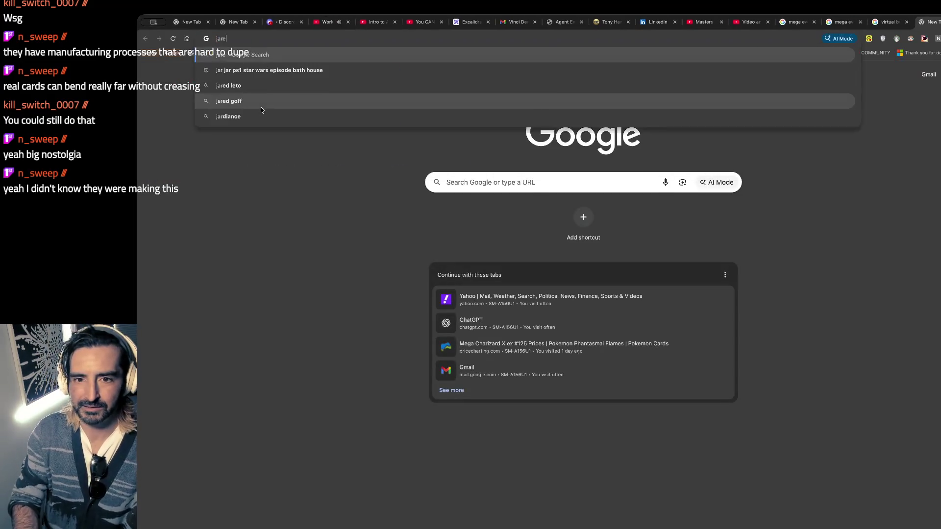
{"action": "key", "text": "BackSpace"}
{"action": "type", "text": "leto skel"}
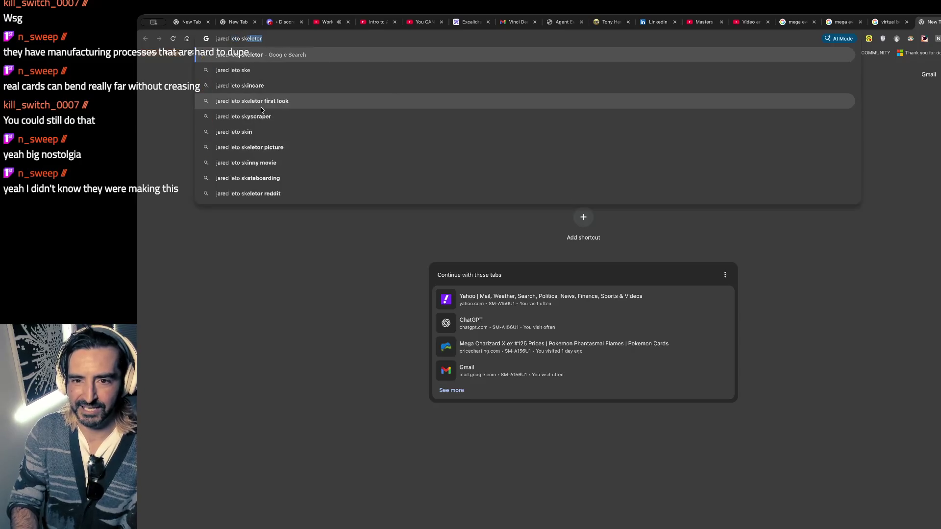
{"action": "key", "text": "Return"}
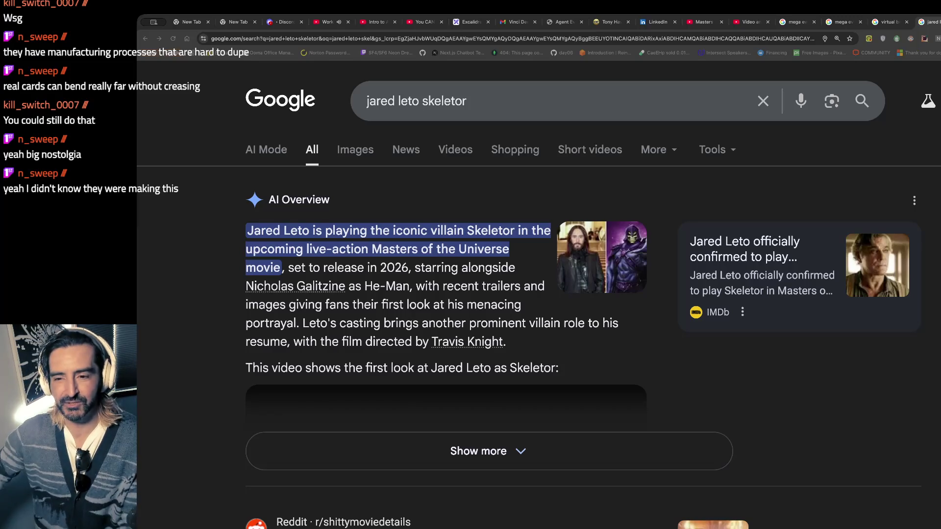
Step: Open CineMagic's Facebook first-look post from the Images results
{"action": "left_click", "coordinate": [354, 150]}
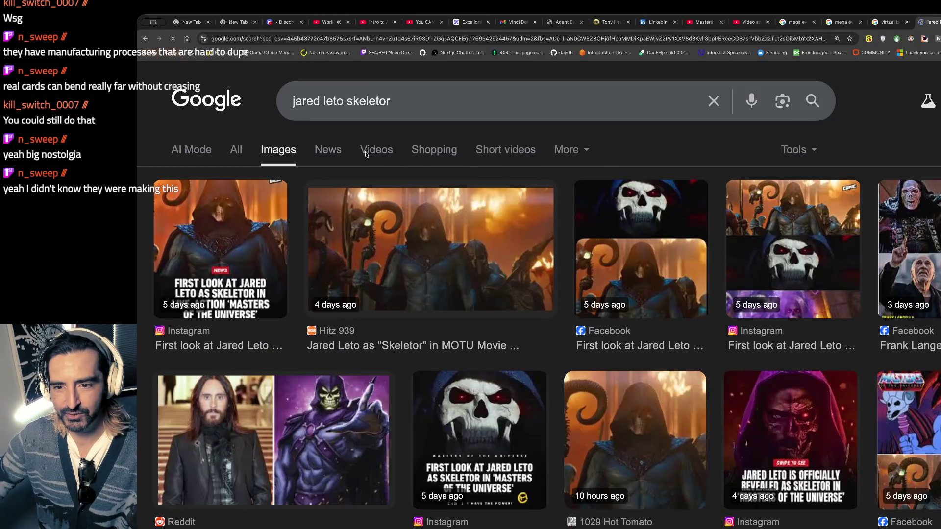
{"action": "left_click", "coordinate": [921, 430]}
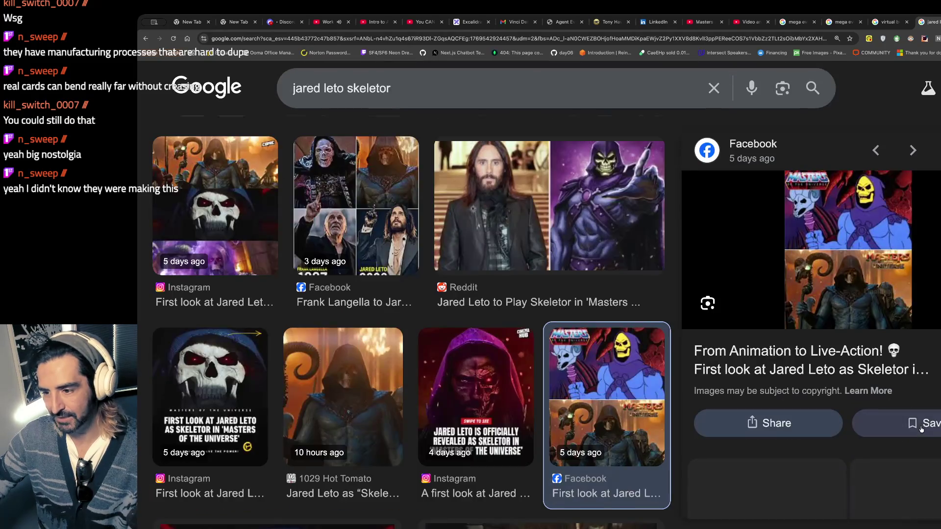
{"action": "left_click", "coordinate": [858, 186]}
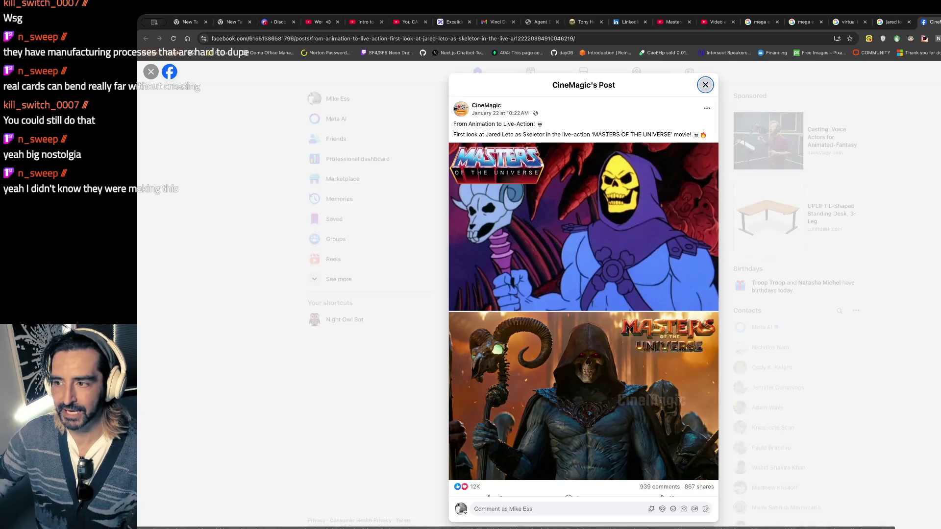
Step: Close the Facebook post and return to the Excalidraw one-hour software engineering to-do list
{"action": "key", "text": "ctrl+w"}
{"action": "scroll", "coordinate": [420, 273], "scroll_direction": "up", "scroll_amount": 5}
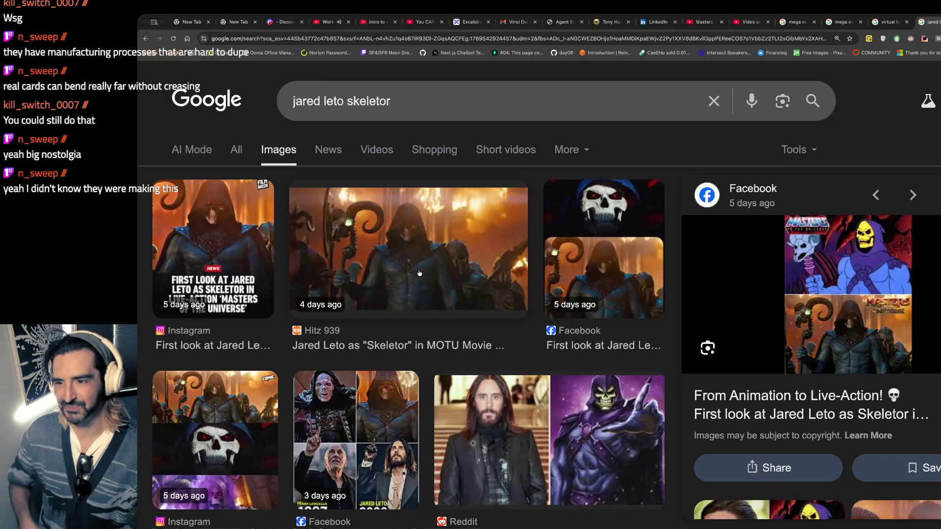
{"action": "left_click", "coordinate": [328, 22]}
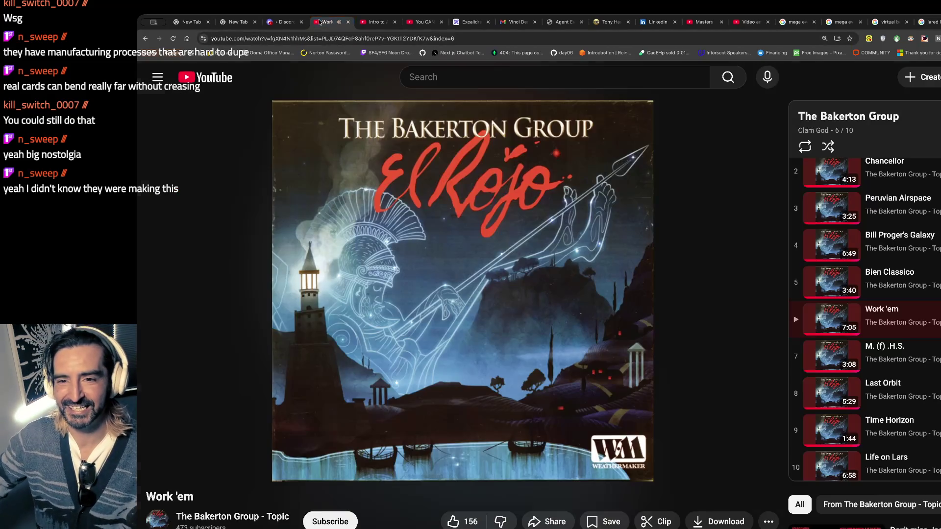
{"action": "left_click", "coordinate": [470, 22]}
{"action": "scroll", "coordinate": [433, 190], "scroll_direction": "up", "scroll_amount": 2}
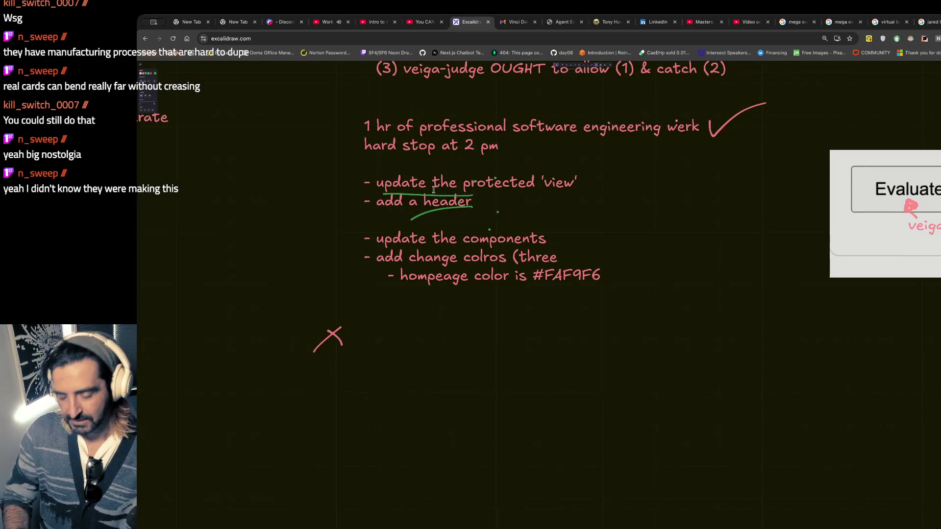
{"action": "scroll", "coordinate": [434, 190], "scroll_direction": "up", "scroll_amount": 1}
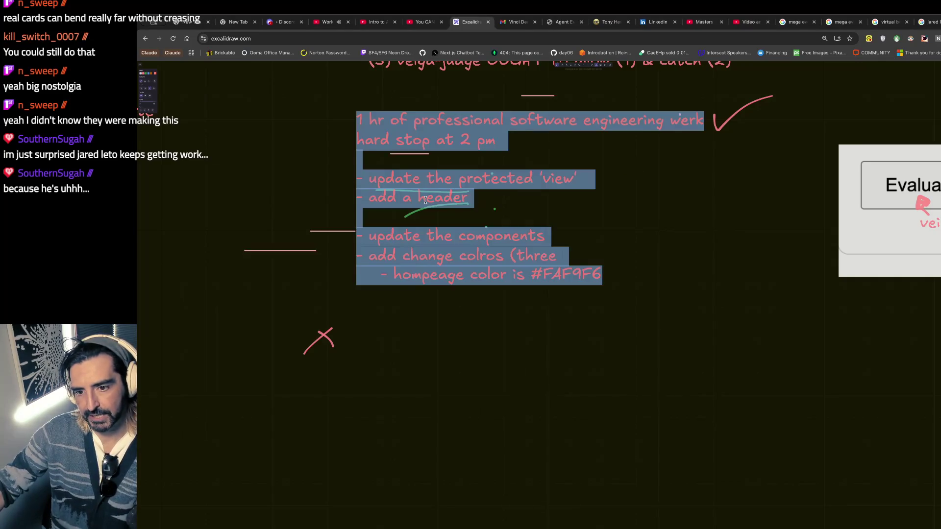
{"action": "left_click_drag", "start_coordinate": [386, 197], "coordinate": [436, 196]}
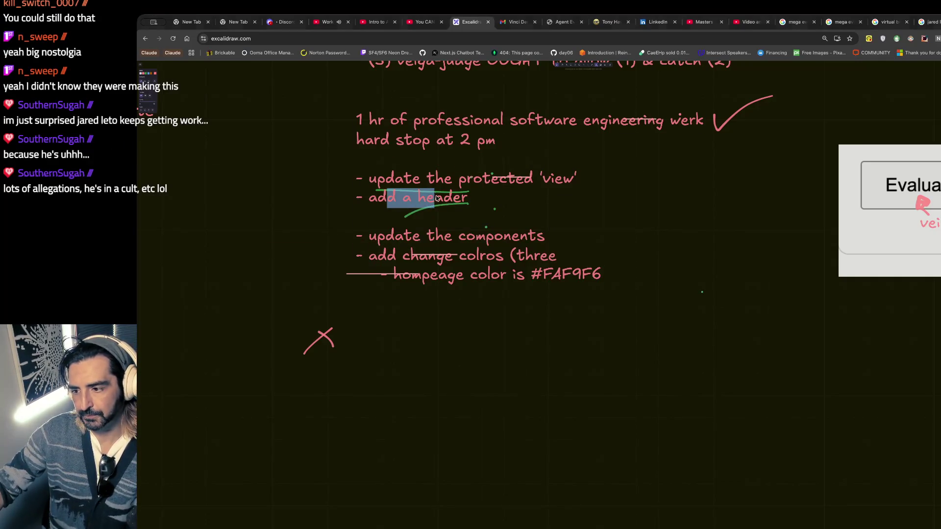
{"action": "left_click", "coordinate": [437, 198]}
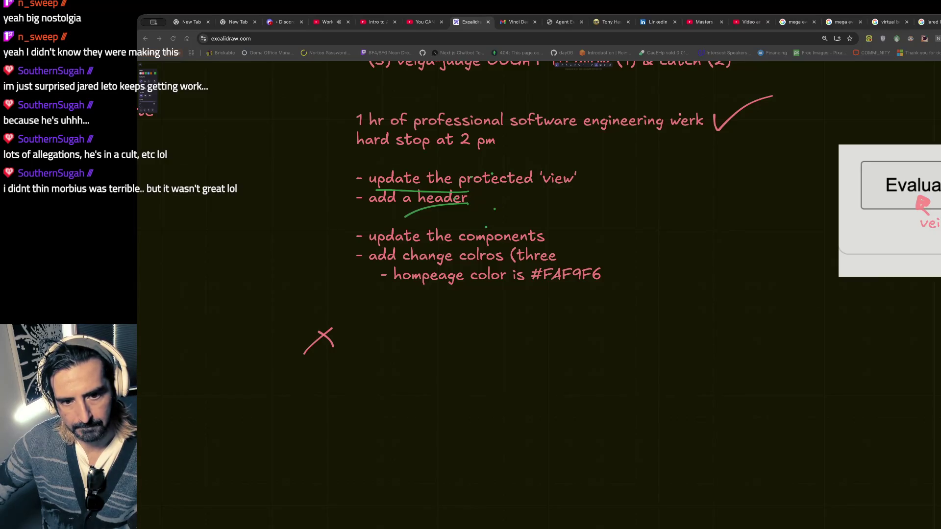
{"action": "double_click", "coordinate": [417, 205]}
{"action": "left_click", "coordinate": [397, 198]}
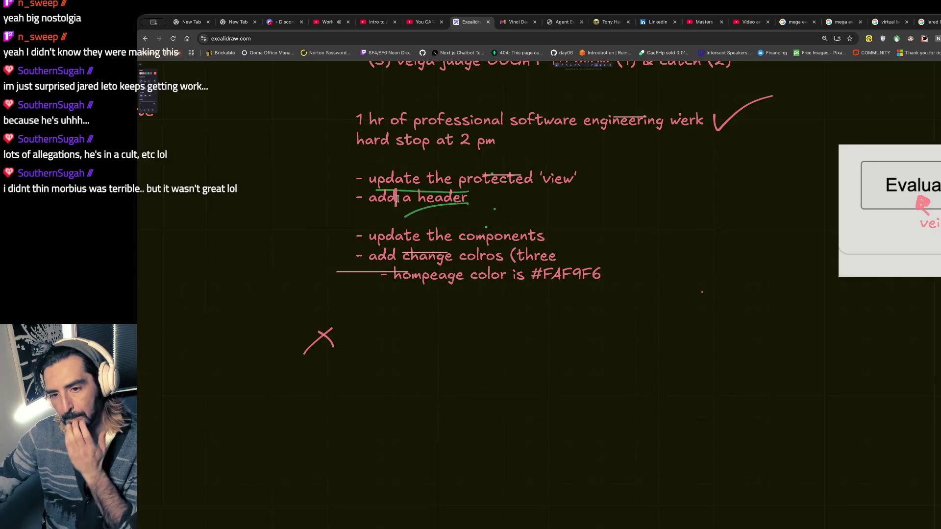
{"action": "left_click_drag", "start_coordinate": [398, 199], "coordinate": [488, 195]}
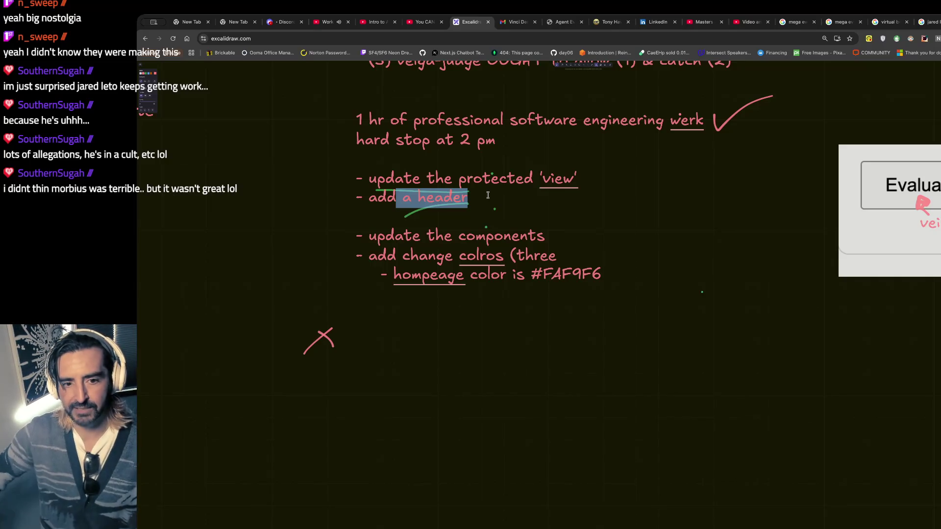
{"action": "left_click", "coordinate": [648, 158]}
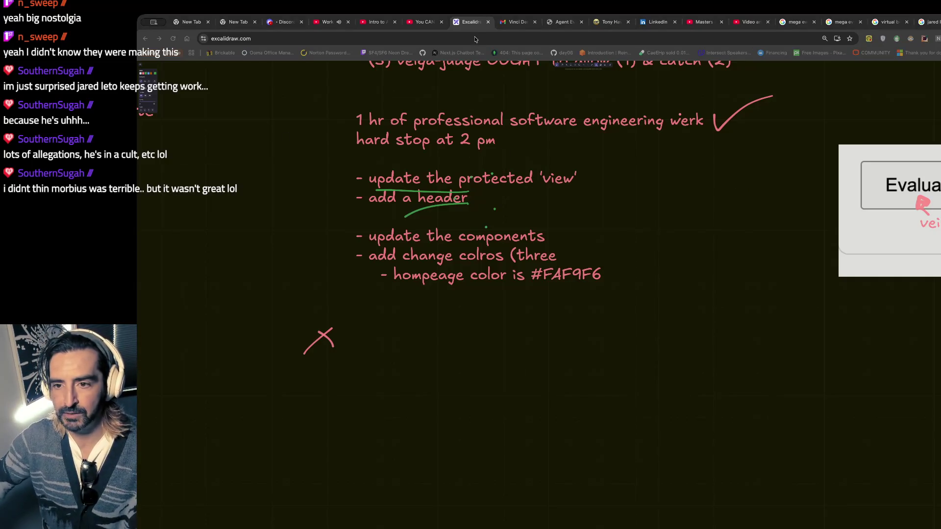
{"action": "key", "text": "super+shift+t"}
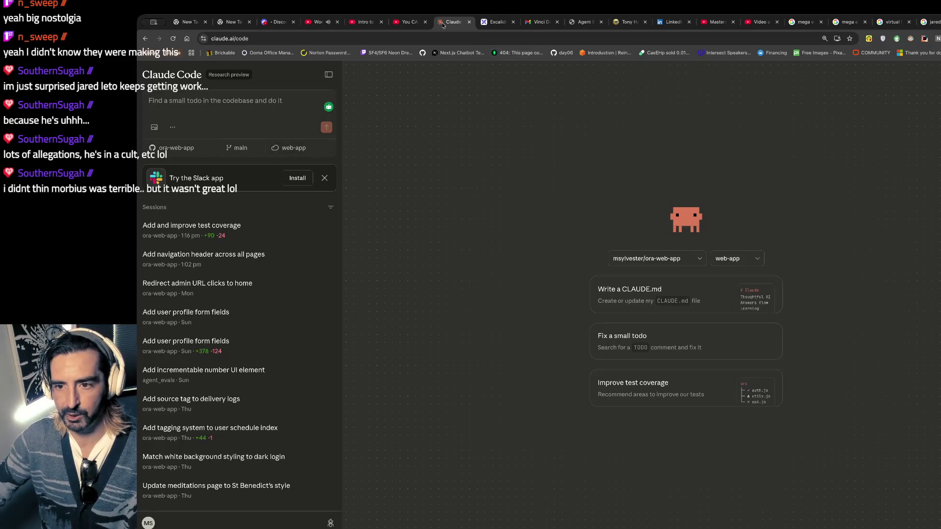
{"action": "key", "text": "super+w"}
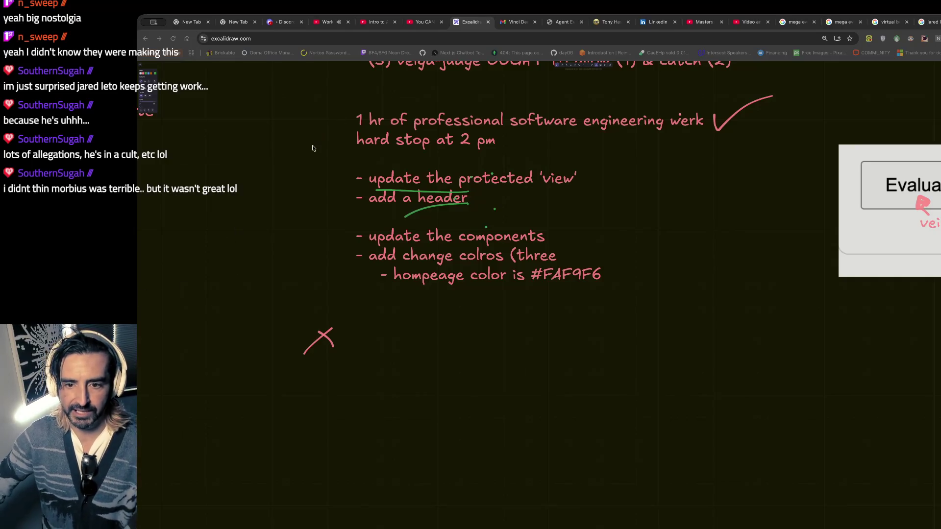
{"action": "key", "text": "ctrl+shift+t"}
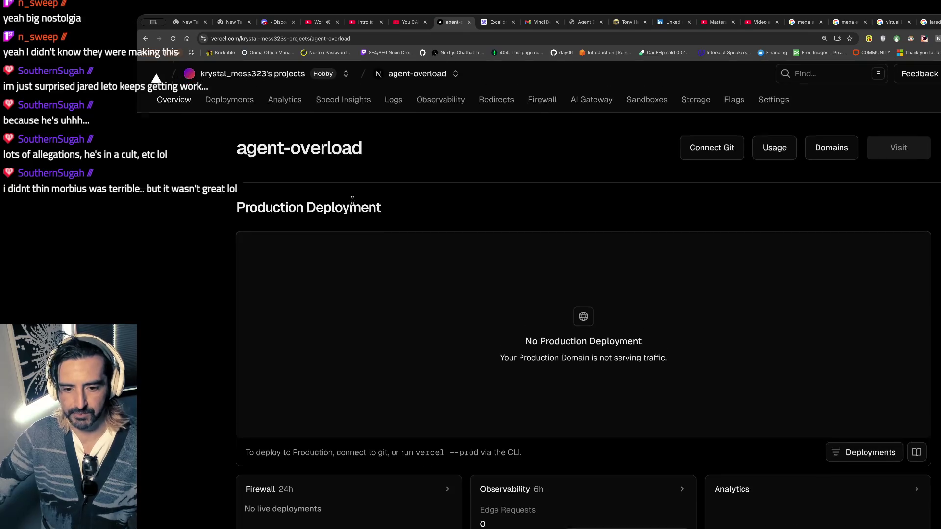
Step: Look over the agent-overload project's deployments, then return to its overview
{"action": "left_click", "coordinate": [226, 107]}
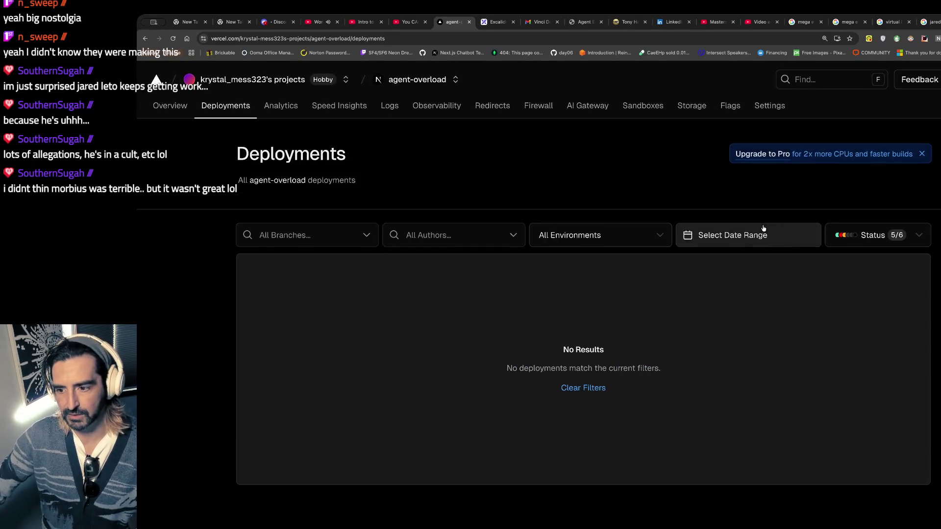
{"action": "left_click", "coordinate": [418, 81]}
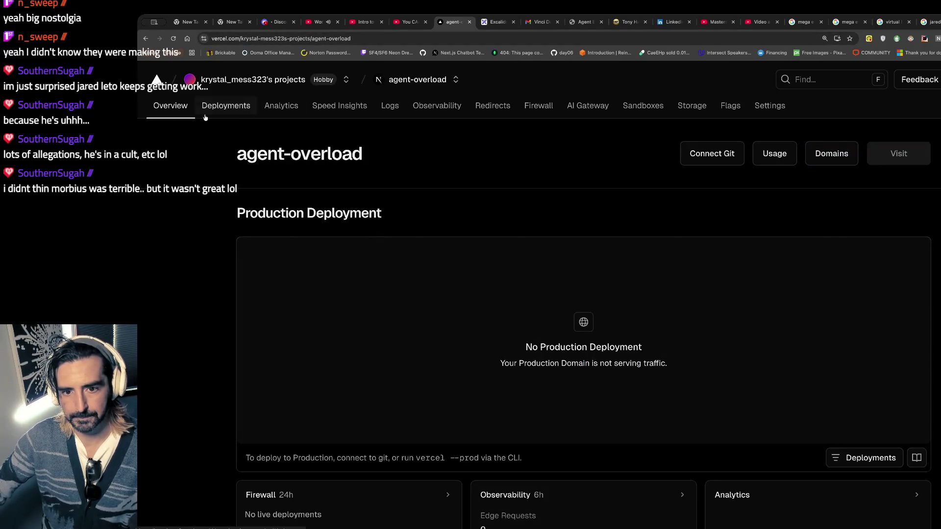
{"action": "left_click", "coordinate": [226, 106]}
{"action": "left_click", "coordinate": [435, 78]}
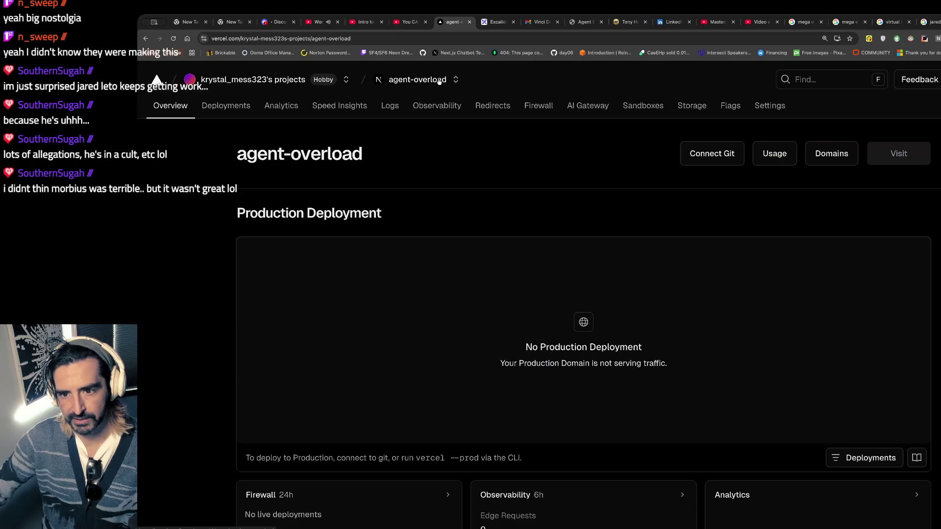
Step: Switch to the agentic-uprising project and scroll through its deployments list
{"action": "left_click", "coordinate": [456, 80]}
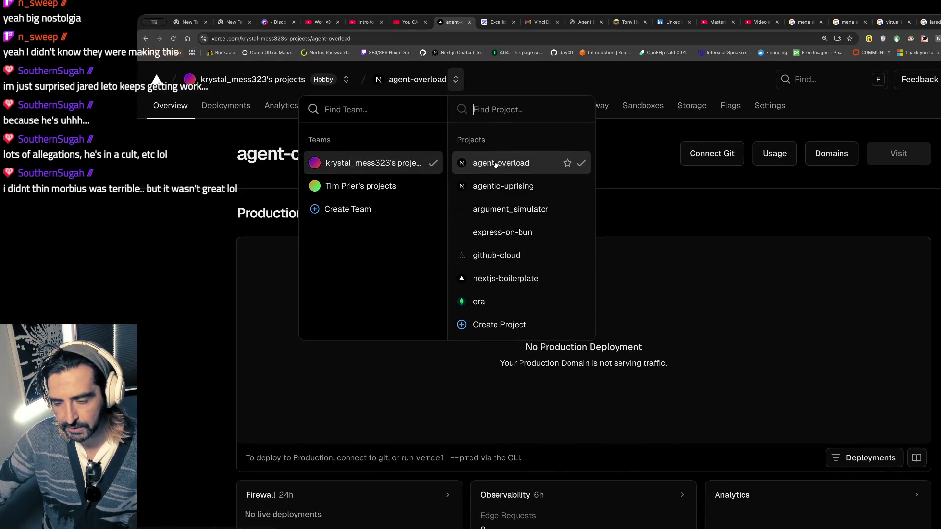
{"action": "left_click", "coordinate": [494, 182]}
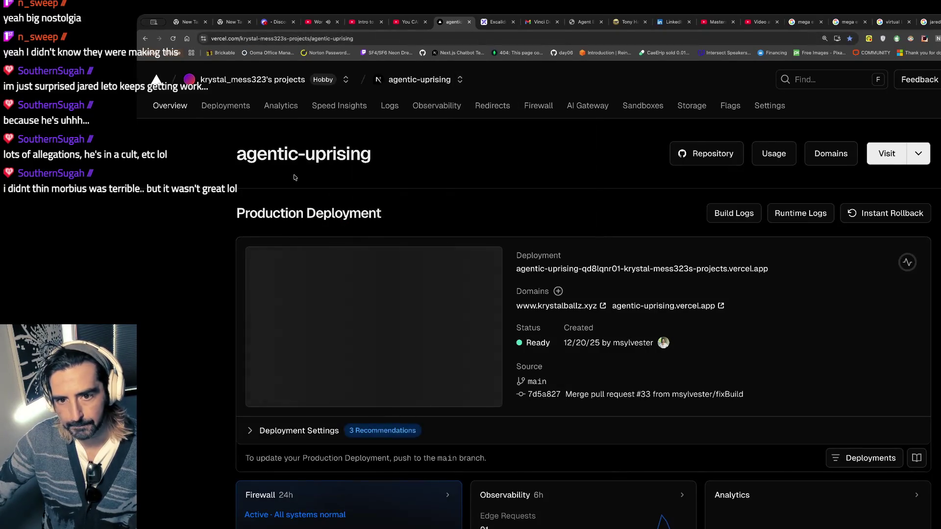
{"action": "left_click", "coordinate": [227, 109]}
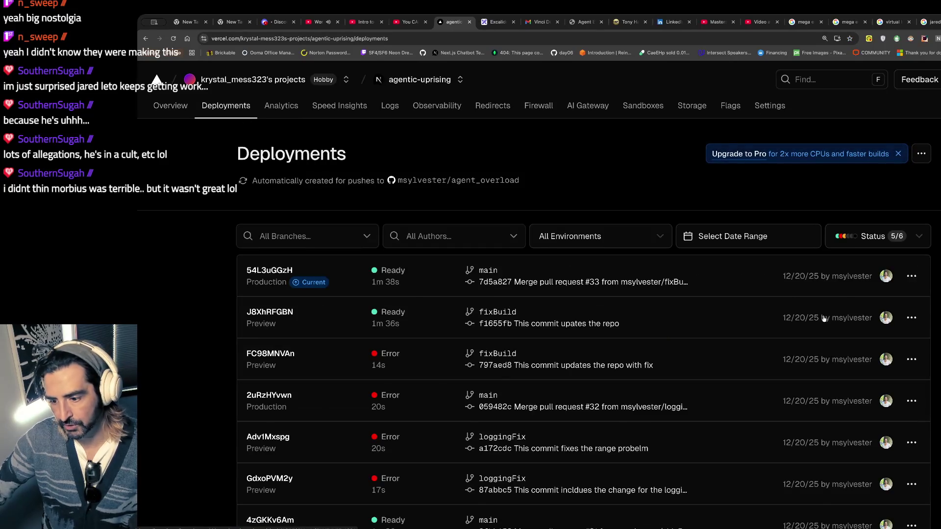
{"action": "scroll", "coordinate": [823, 319], "scroll_direction": "down", "scroll_amount": 5}
{"action": "scroll", "coordinate": [823, 319], "scroll_direction": "up", "scroll_amount": 5}
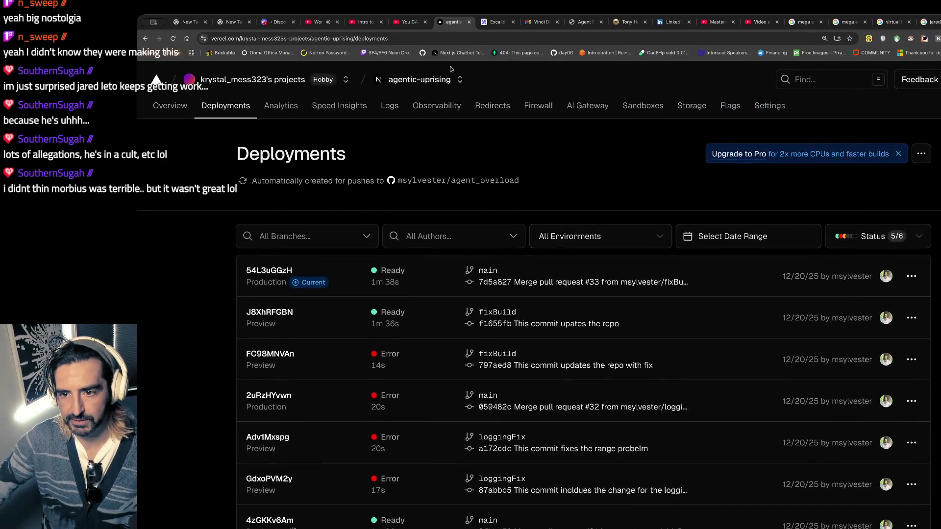
Step: Switch to argument_simulator and select the AU3mmNk3n preview deployment row
{"action": "left_click", "coordinate": [460, 79]}
{"action": "left_click", "coordinate": [517, 208]}
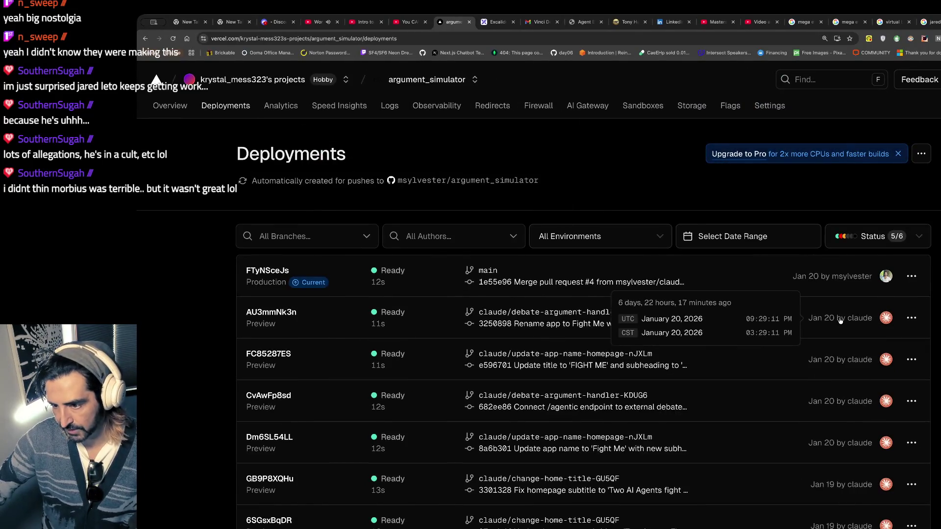
{"action": "left_click_drag", "start_coordinate": [841, 318], "coordinate": [243, 314]}
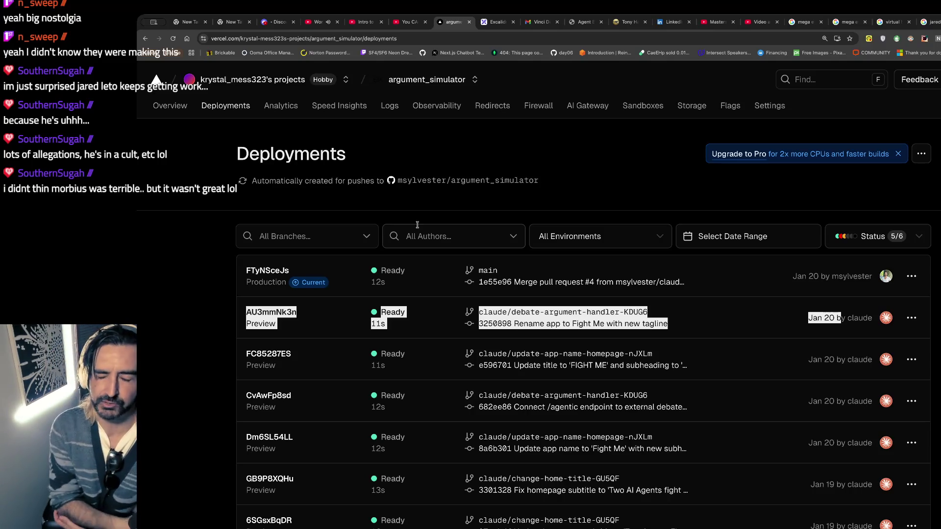
Step: Close the Vercel deployments tab and bring up the Claude Code session page
{"action": "left_click", "coordinate": [469, 23]}
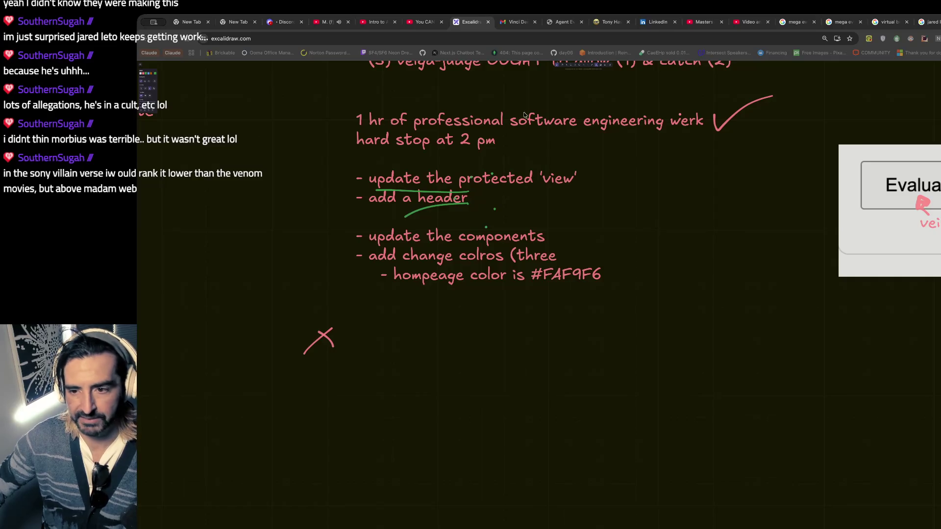
{"action": "left_click", "coordinate": [517, 23]}
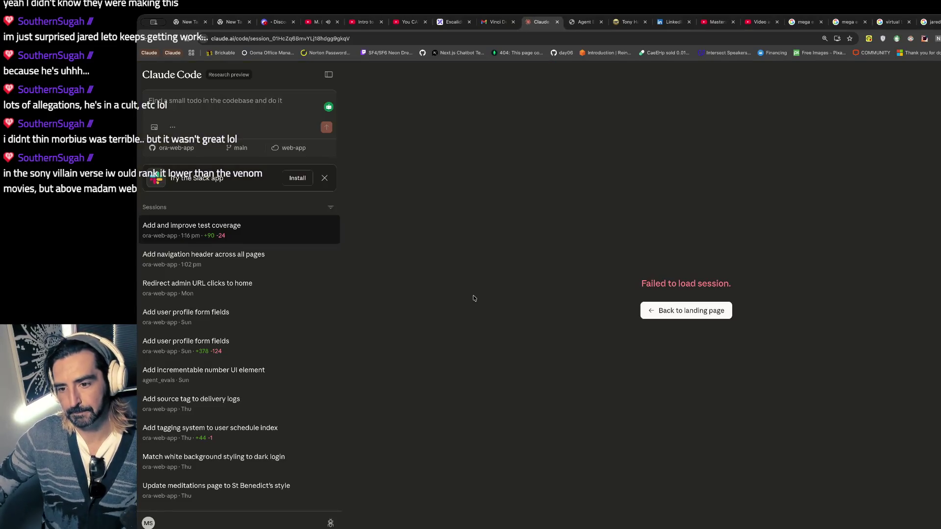
Step: Glance at the local Agent Eval tab, then go back to the Excalidraw to-do canvas
{"action": "key", "text": "ctrl+Tab"}
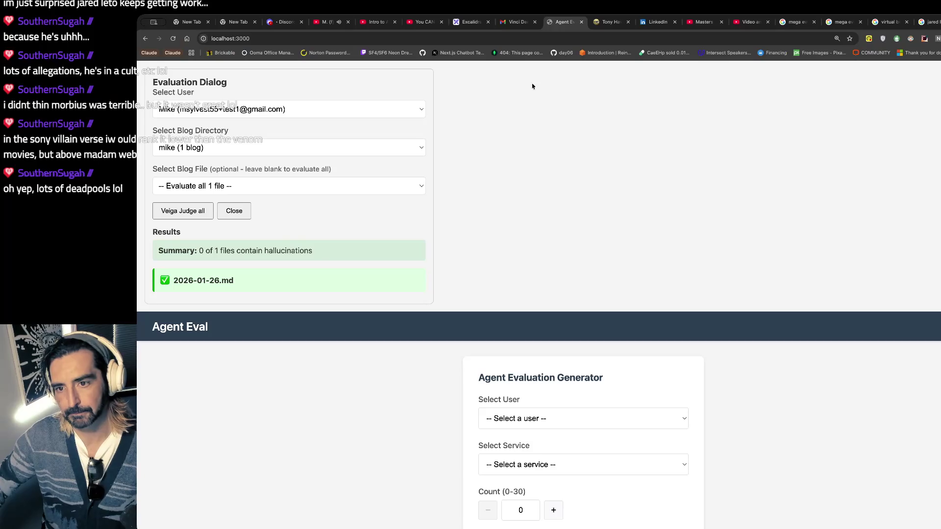
{"action": "left_click", "coordinate": [471, 22]}
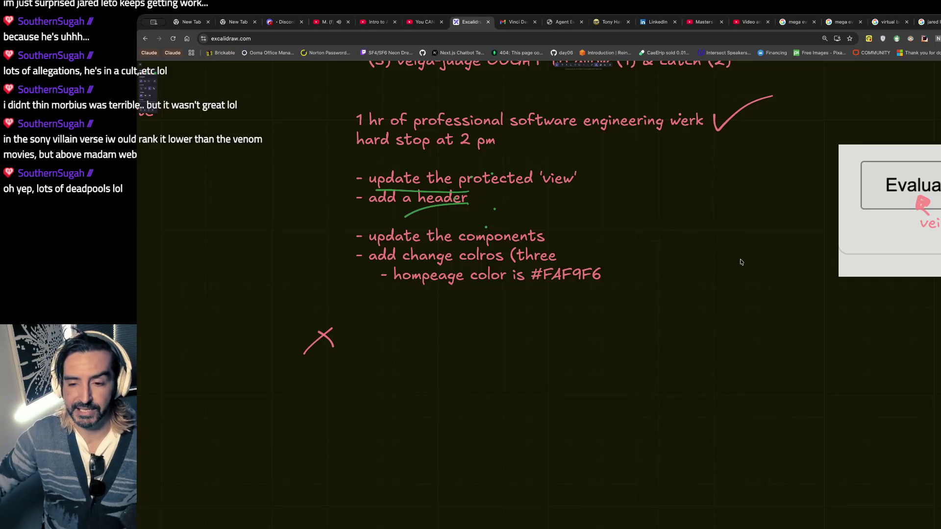
{"action": "double_click", "coordinate": [382, 175]}
{"action": "mouse_move", "coordinate": [381, 175]}
{"action": "left_mouse_down"}
{"action": "mouse_move", "coordinate": [392, 272]}
{"action": "mouse_move", "coordinate": [435, 275]}
{"action": "left_mouse_up"}
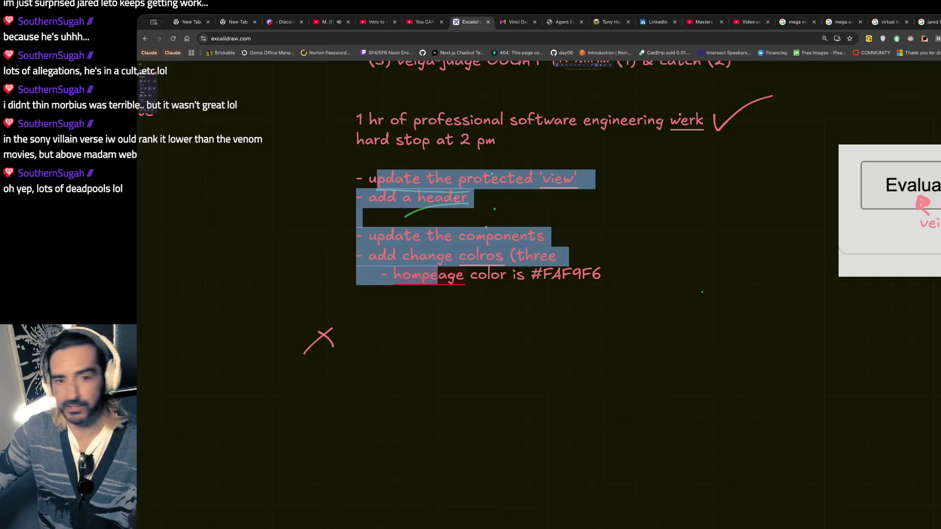
{"action": "key", "text": "super+Tab"}
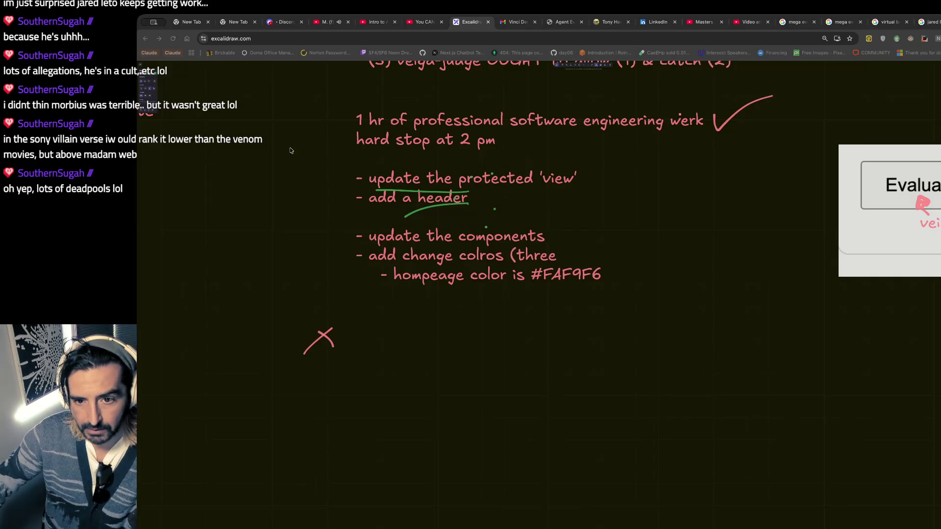
{"action": "key", "text": "super+Tab"}
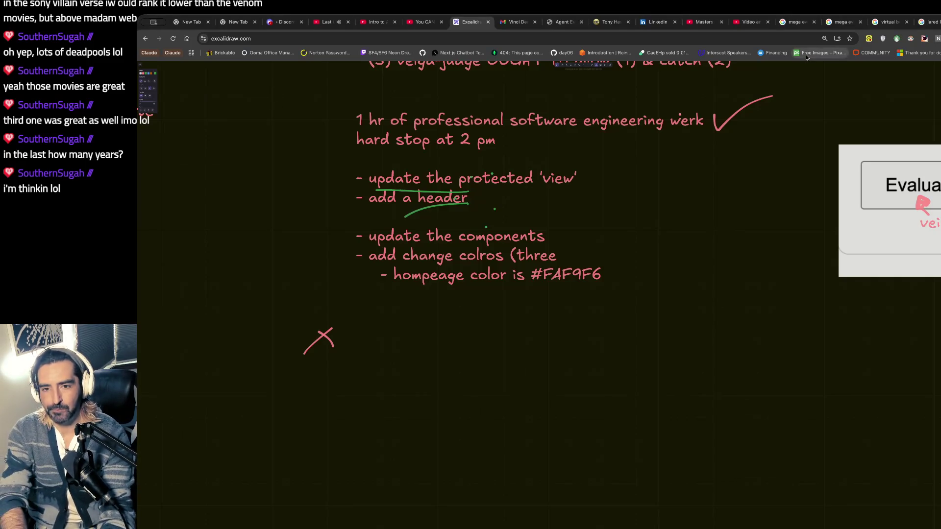
Step: Open a new browser tab
{"action": "key", "text": "ctrl+t"}
Step: Search Google for 'robot animated' and bring The Wild Robot Wikipedia results into view
{"action": "type", "text": "robot "}
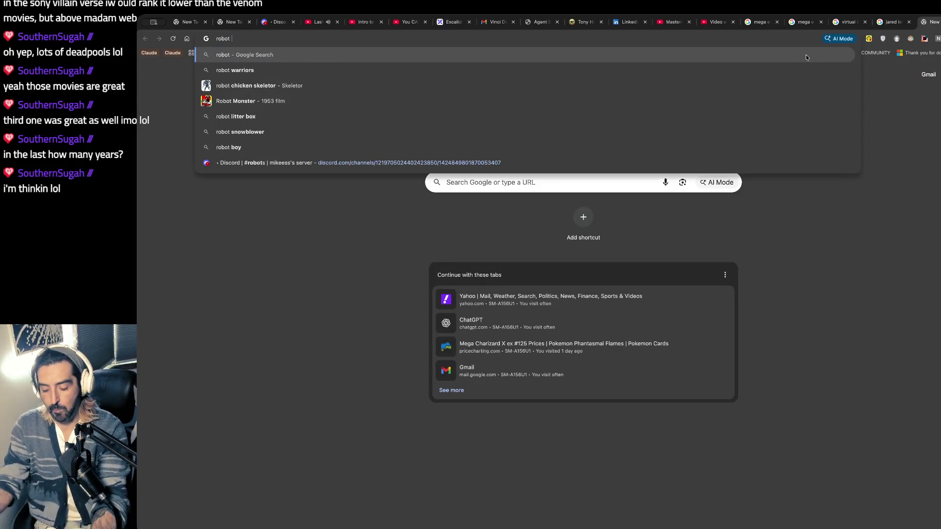
{"action": "type", "text": "animated"}
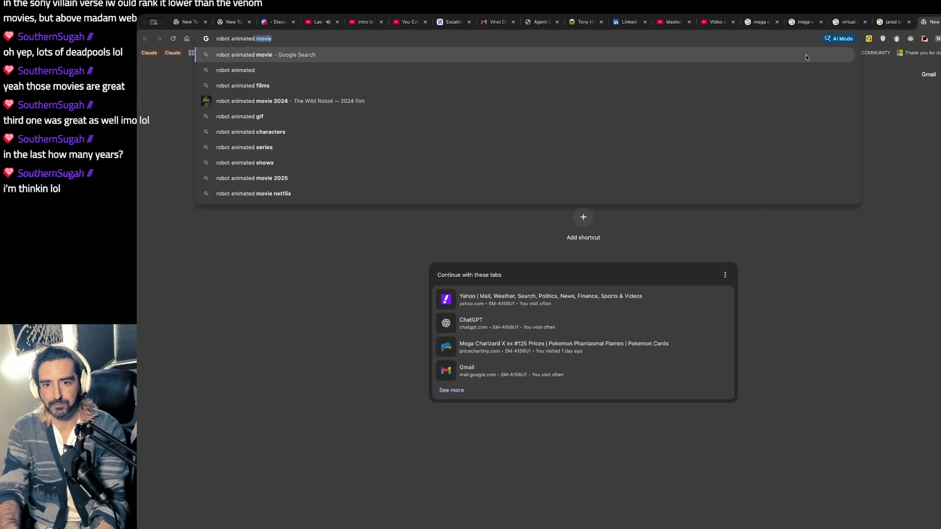
{"action": "key", "text": "Return"}
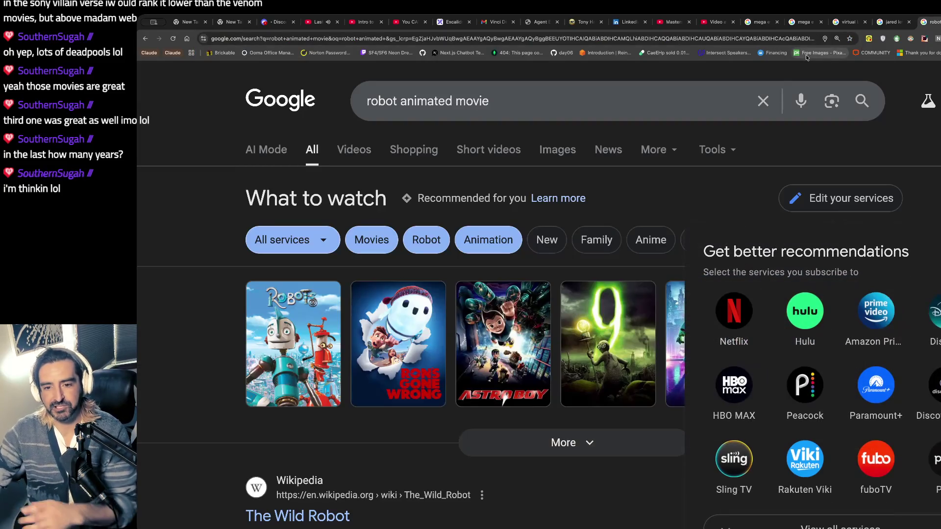
{"action": "scroll", "coordinate": [597, 258], "scroll_direction": "down", "scroll_amount": 4}
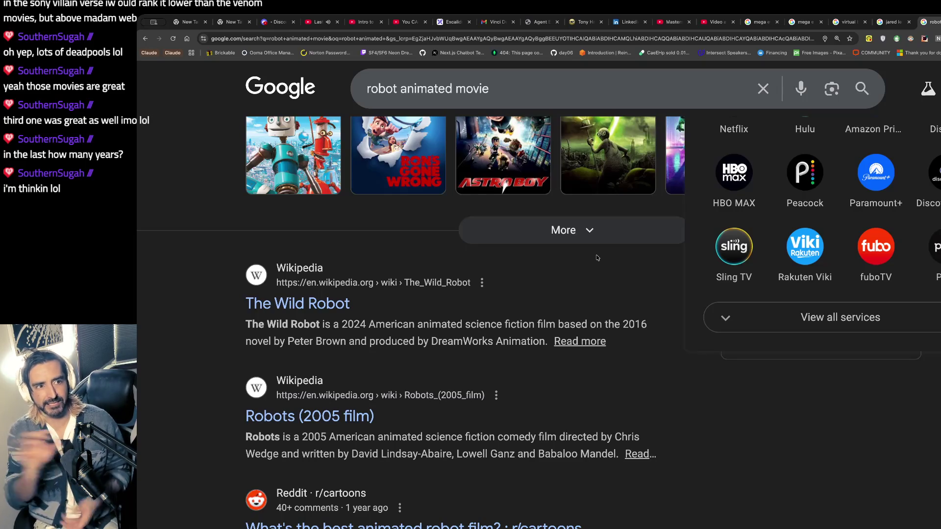
Step: Load chatgpt.com in the current tab
{"action": "key", "text": "ctrl+l"}
{"action": "type", "text": "chatgpt.com"}
{"action": "key", "text": "Return"}
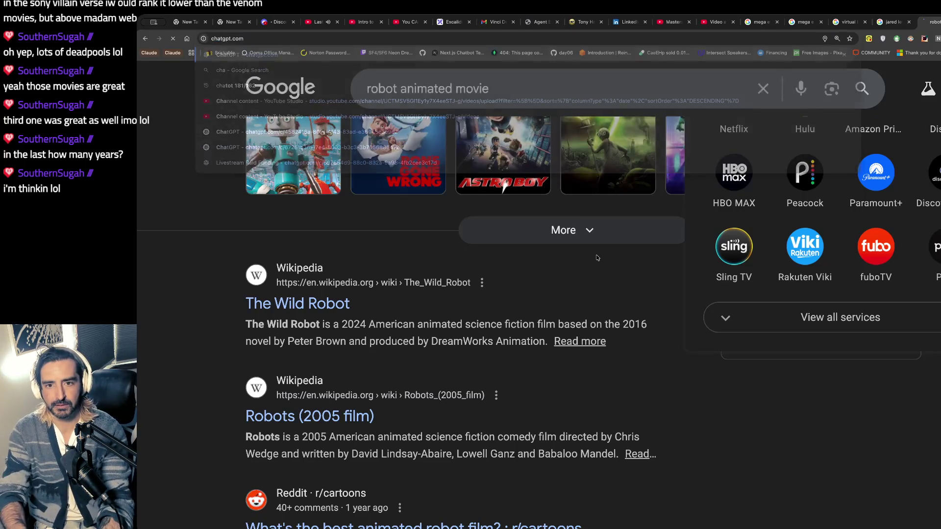
Step: Ask ChatGPT for a movie where a robot is mother/babysitter to the lead character
{"action": "type", "text": "im thinki"}
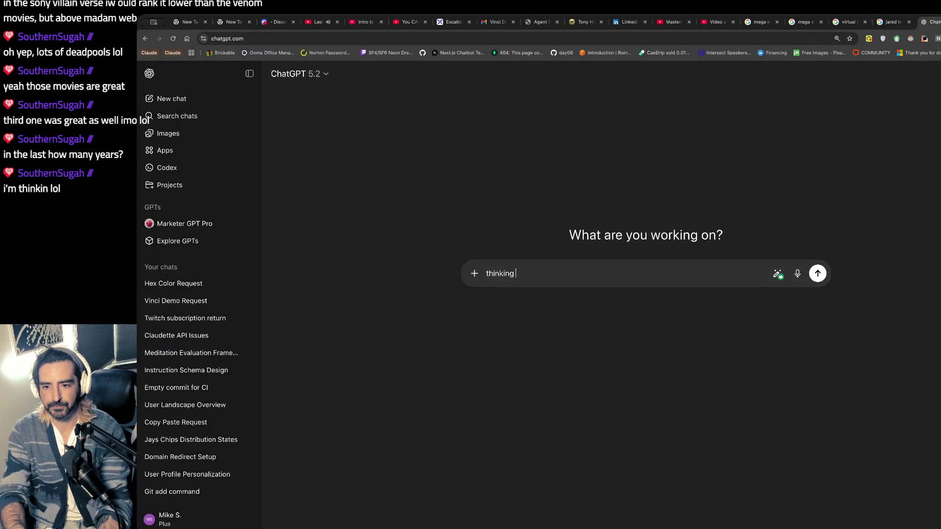
{"action": "type", "text": "ng of a mov"}
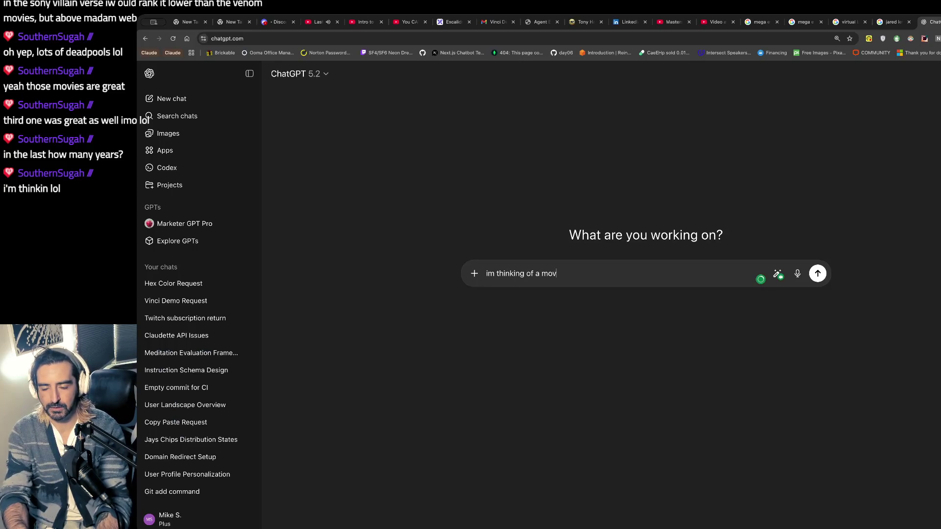
{"action": "type", "text": "ie that has a rob"}
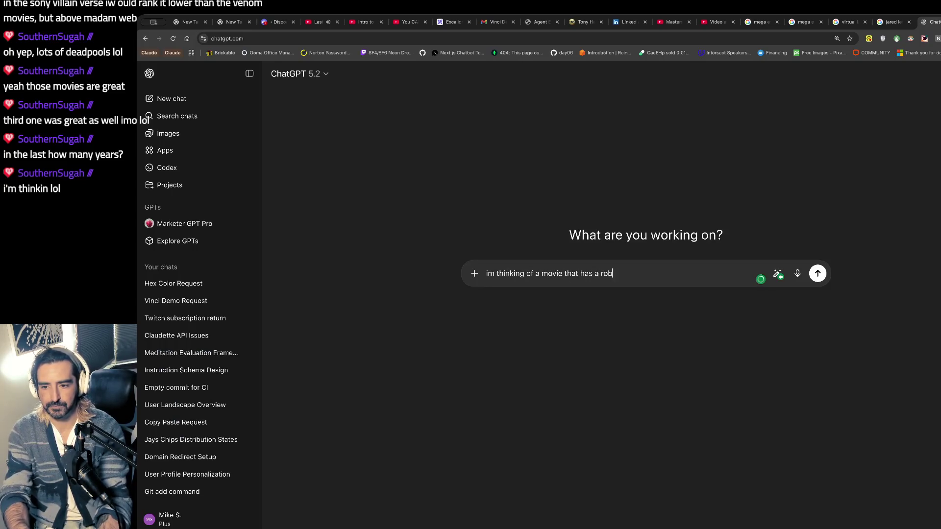
{"action": "type", "text": "ot in the role of mother/babysitter for a d"}
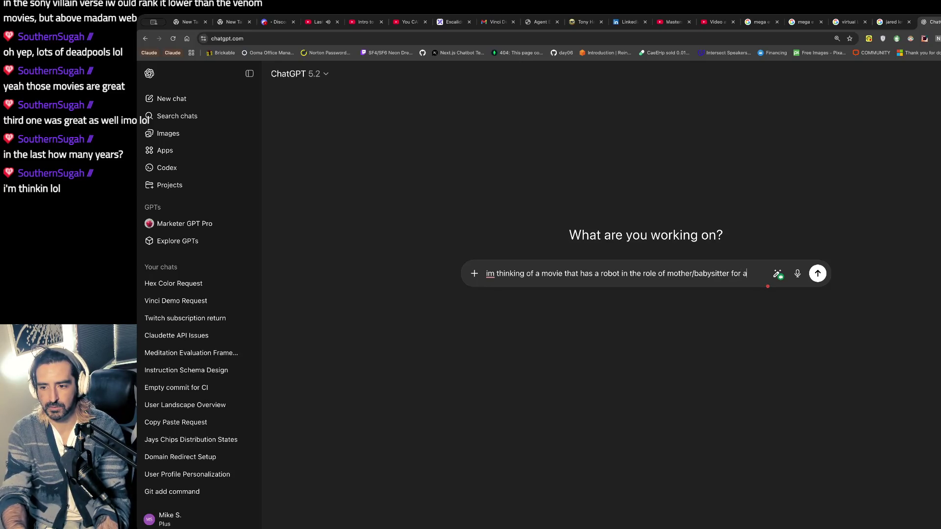
{"action": "key", "text": "BackSpace"}
{"action": "type", "text": "the lead char"}
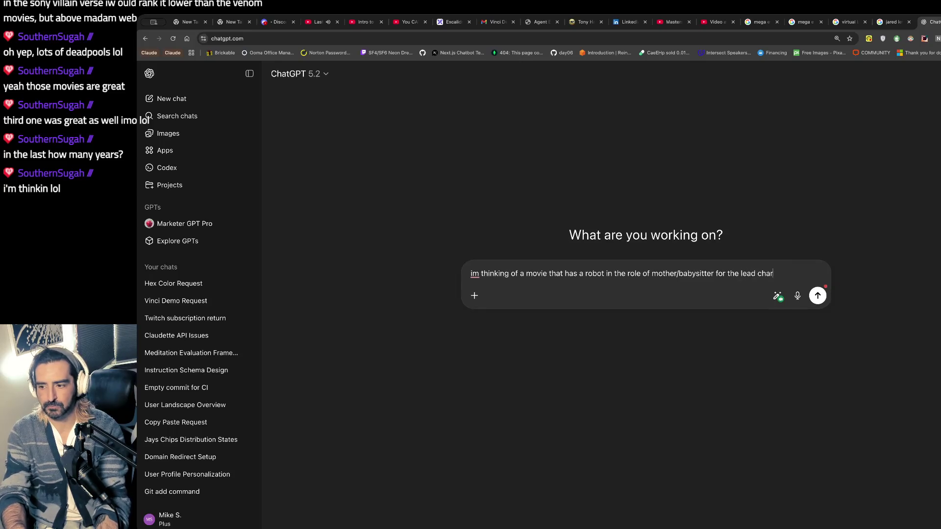
{"action": "type", "text": "acter"}
{"action": "key", "text": "Return"}
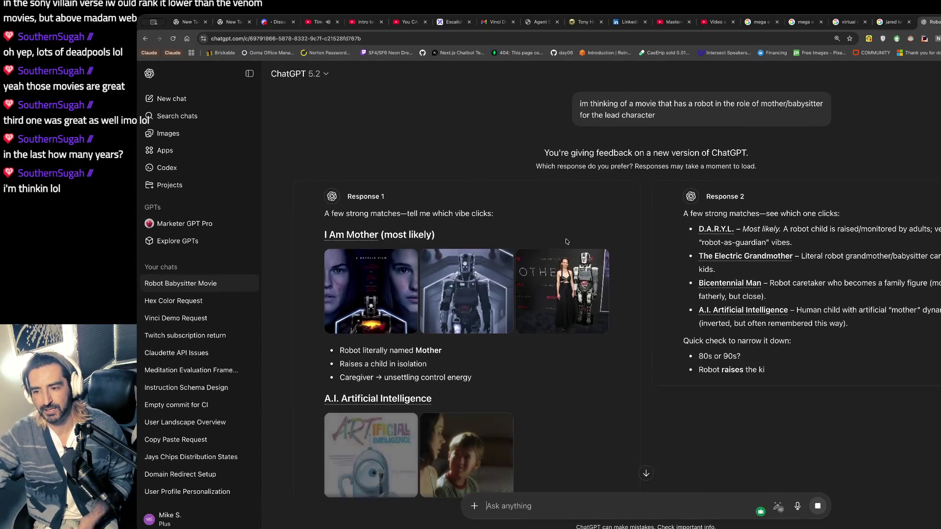
Step: After reading both suggestions, reply to ChatGPT that it was an animated film
{"action": "scroll", "coordinate": [566, 242], "scroll_direction": "down", "scroll_amount": 3}
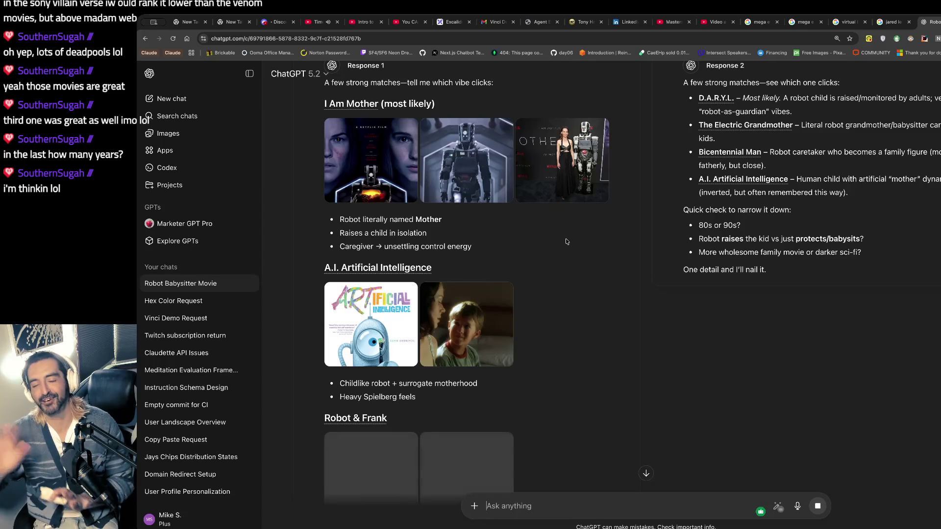
{"action": "scroll", "coordinate": [566, 242], "scroll_direction": "down", "scroll_amount": 4}
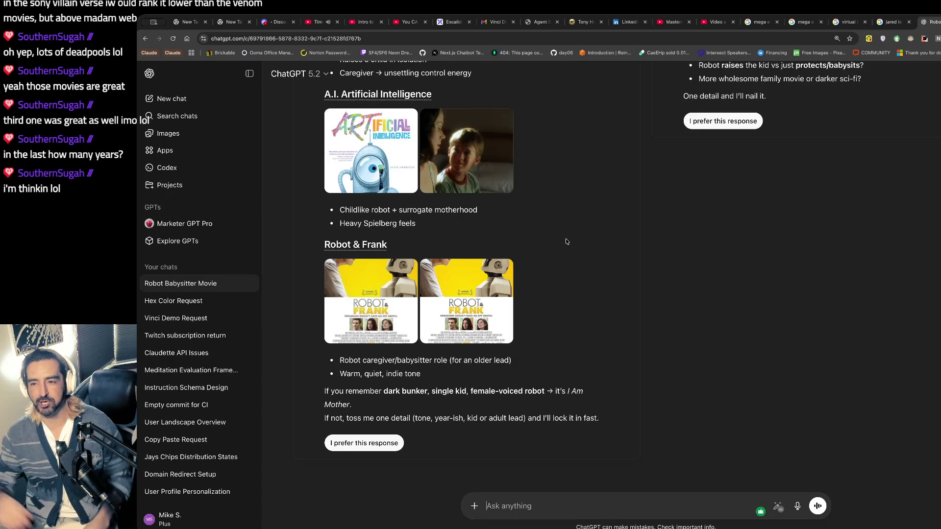
{"action": "scroll", "coordinate": [566, 241], "scroll_direction": "up", "scroll_amount": 6}
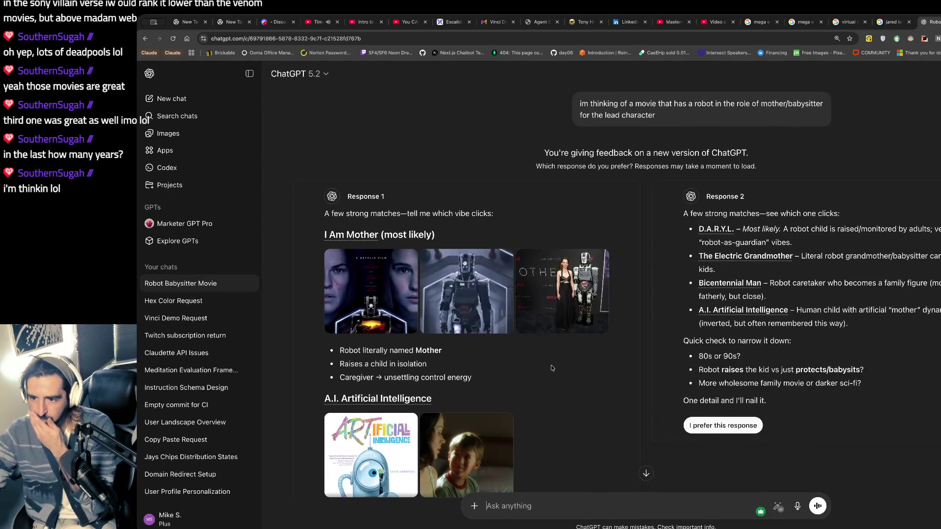
{"action": "scroll", "coordinate": [552, 368], "scroll_direction": "down", "scroll_amount": 3}
{"action": "type", "text": "it was a nim"}
{"action": "key", "text": "BackSpace"}
{"action": "key", "text": "BackSpace"}
{"action": "key", "text": "BackSpace"}
{"action": "type", "text": "n animated film"}
{"action": "key", "text": "Return"}
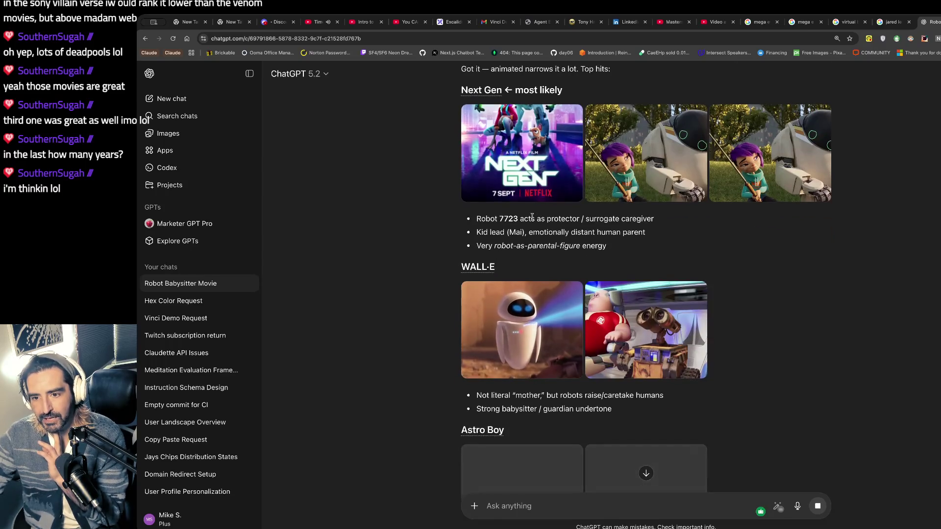
Step: Read through the animated-film suggestions and select the 'Next Gen' title of the top pick
{"action": "scroll", "coordinate": [490, 172], "scroll_direction": "up", "scroll_amount": 2}
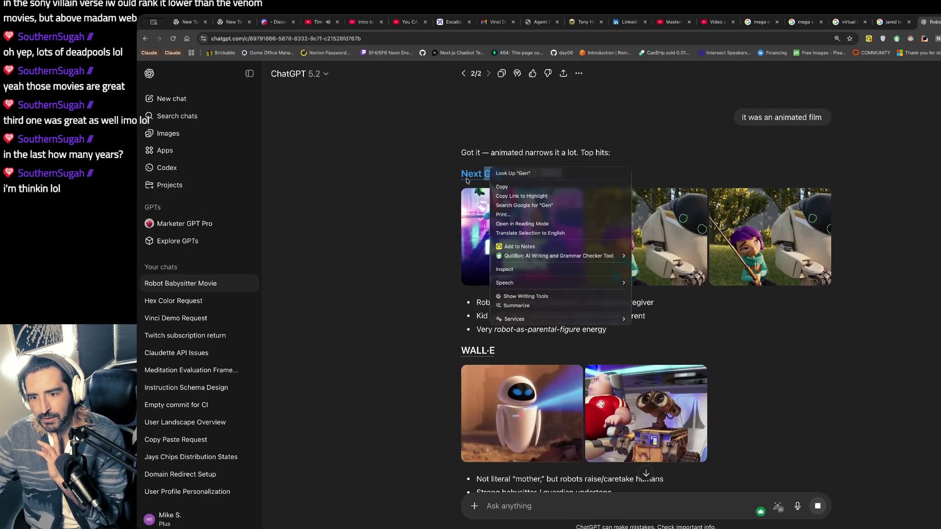
{"action": "double_click", "coordinate": [493, 174]}
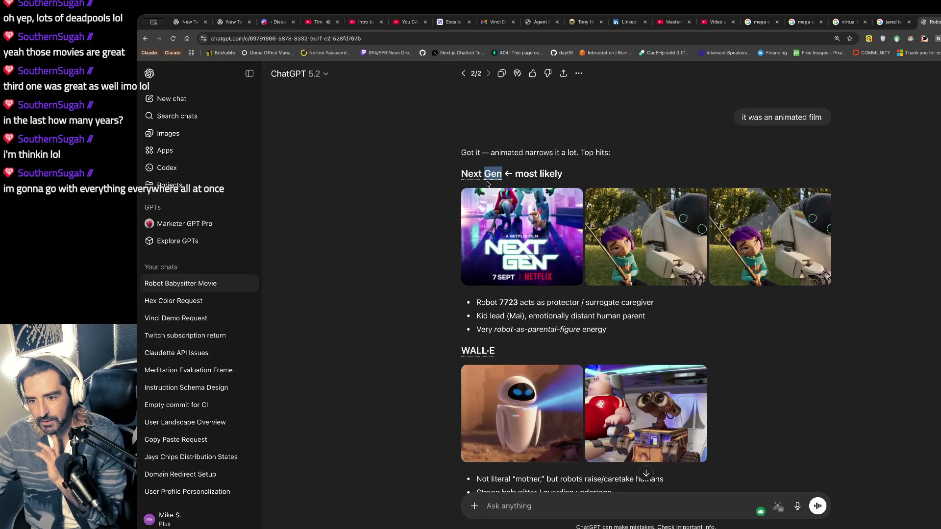
{"action": "left_click_drag", "start_coordinate": [560, 303], "coordinate": [563, 330]}
{"action": "scroll", "coordinate": [562, 327], "scroll_direction": "down", "scroll_amount": 3}
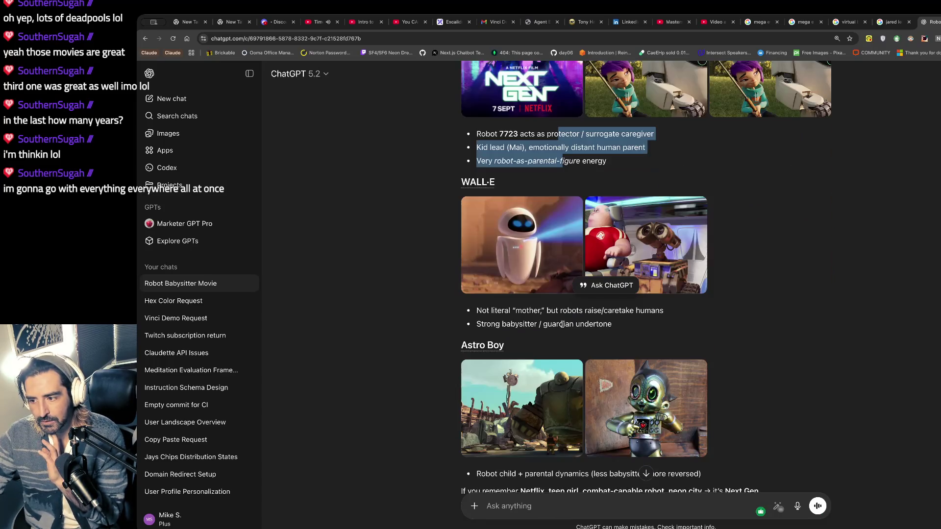
{"action": "scroll", "coordinate": [562, 326], "scroll_direction": "down", "scroll_amount": 2}
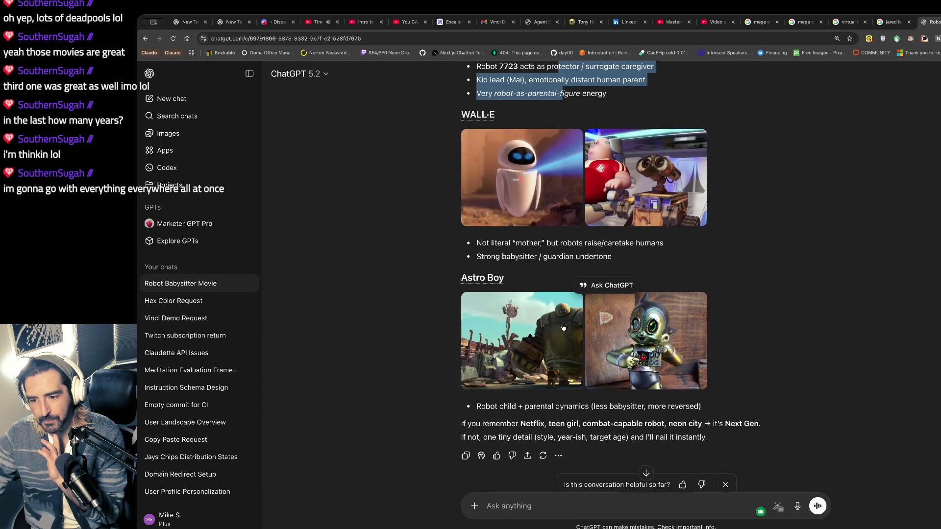
{"action": "scroll", "coordinate": [563, 352], "scroll_direction": "down", "scroll_amount": 1}
{"action": "scroll", "coordinate": [563, 352], "scroll_direction": "up", "scroll_amount": 3}
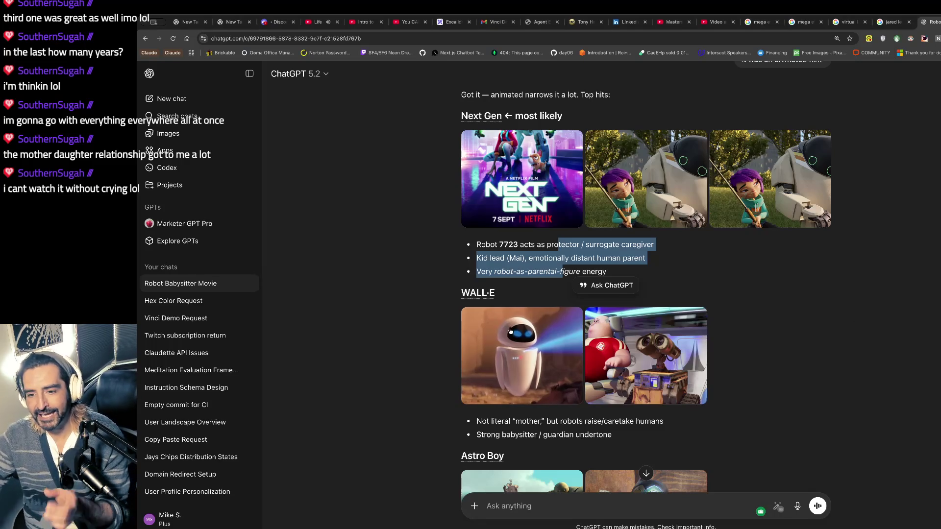
{"action": "scroll", "coordinate": [510, 331], "scroll_direction": "down", "scroll_amount": 5}
{"action": "scroll", "coordinate": [510, 331], "scroll_direction": "up", "scroll_amount": 6}
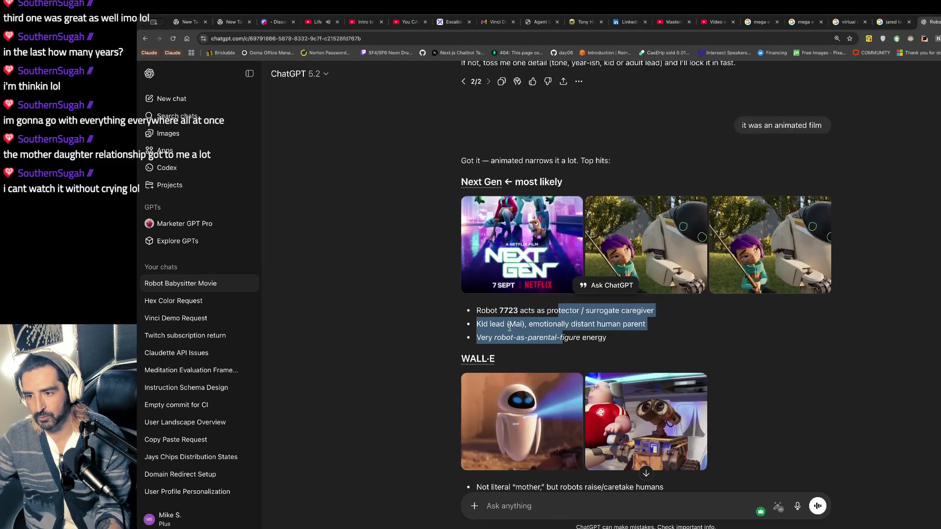
{"action": "left_click_drag", "start_coordinate": [461, 182], "coordinate": [501, 183]}
Step: Copy 'Next Gen' and search Google for it in a new tab
{"action": "key", "text": "ctrl+c"}
{"action": "key", "text": "ctrl+t"}
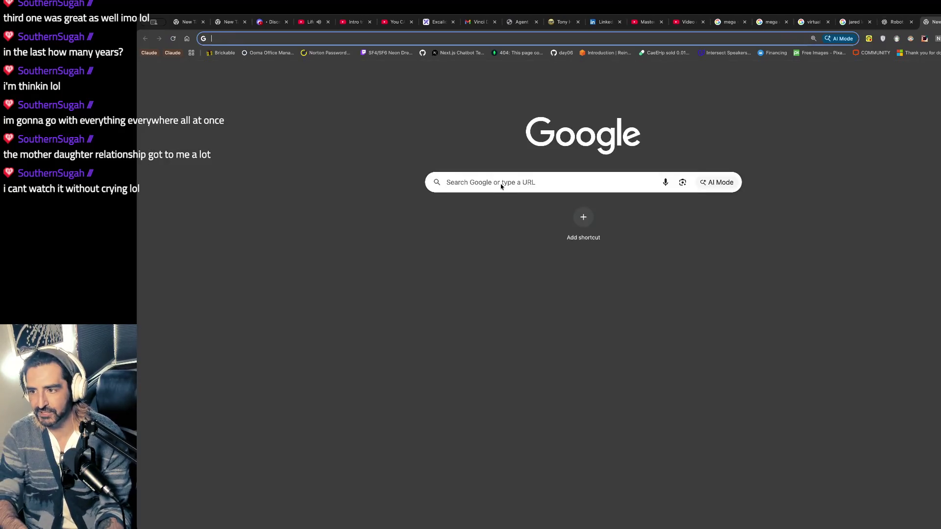
{"action": "key", "text": "ctrl+v"}
{"action": "type", "text": "\\"}
{"action": "key", "text": "BackSpace"}
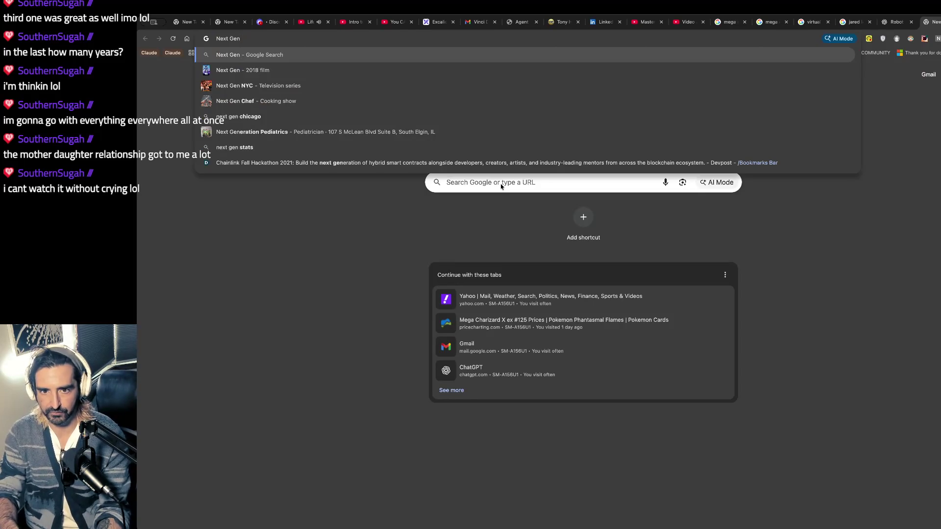
{"action": "key", "text": "Return"}
Step: Skim the Next Gen (film) Wikipedia article, then return to the ChatGPT conversation
{"action": "left_click", "coordinate": [293, 237]}
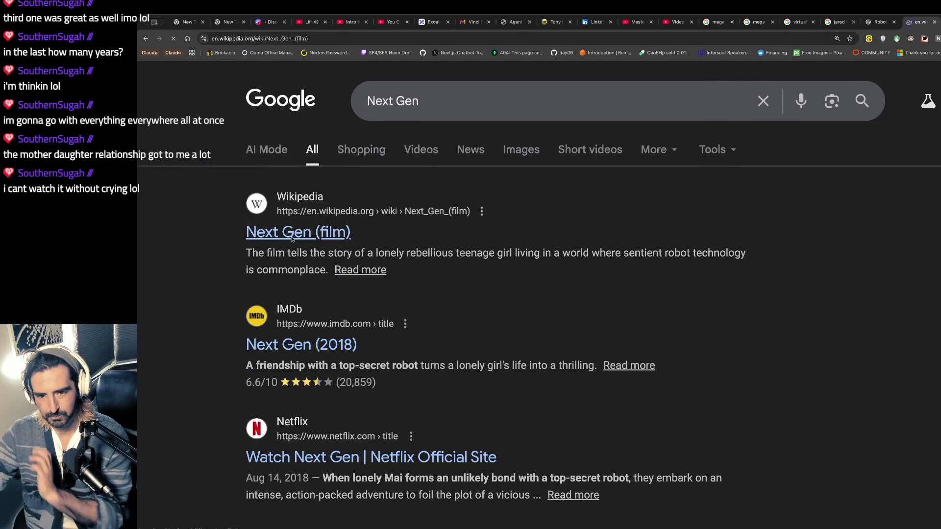
{"action": "scroll", "coordinate": [400, 179], "scroll_direction": "down", "scroll_amount": 1}
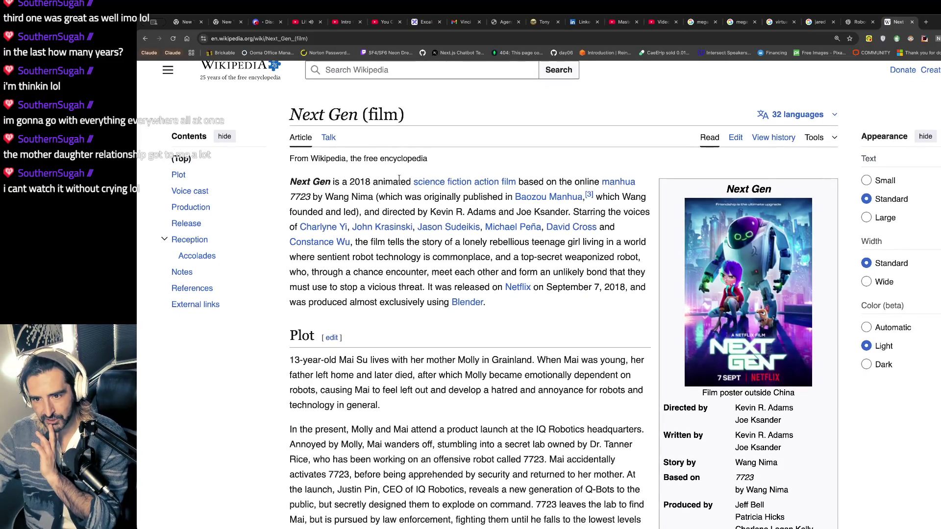
{"action": "left_click_drag", "start_coordinate": [400, 181], "coordinate": [413, 227]}
{"action": "scroll", "coordinate": [396, 205], "scroll_direction": "down", "scroll_amount": 1}
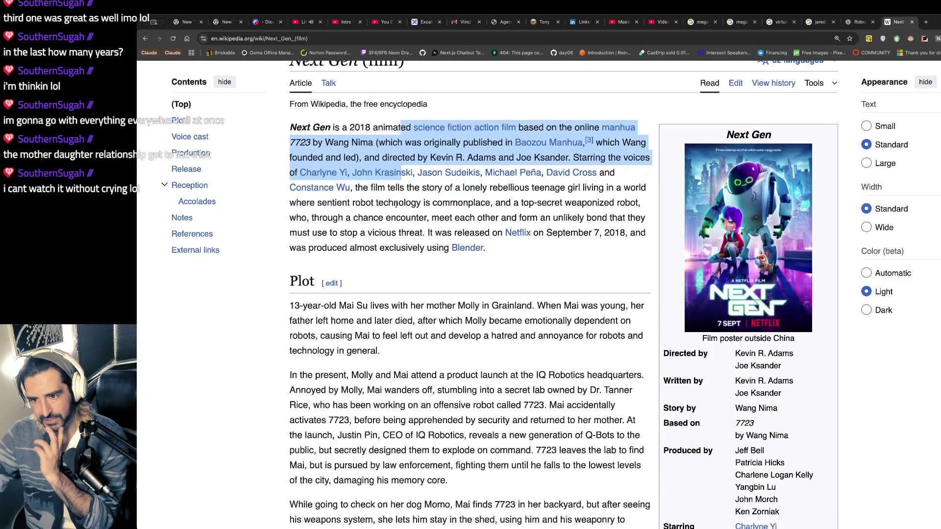
{"action": "scroll", "coordinate": [396, 205], "scroll_direction": "down", "scroll_amount": 8}
{"action": "scroll", "coordinate": [396, 205], "scroll_direction": "down", "scroll_amount": 5}
{"action": "left_click", "coordinate": [858, 22]}
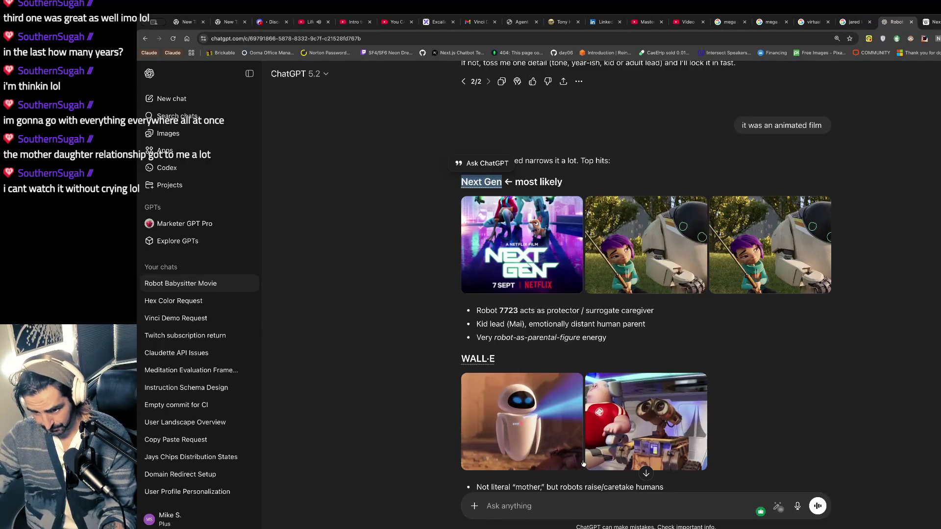
Step: Reply to ChatGPT that no, the film took place on an island
{"action": "scroll", "coordinate": [587, 461], "scroll_direction": "down", "scroll_amount": 4}
{"action": "left_click", "coordinate": [506, 506]}
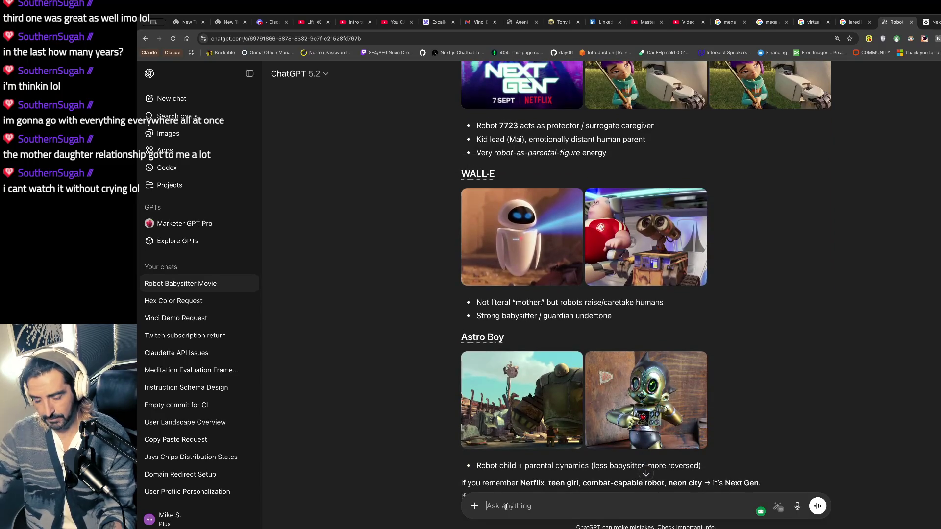
{"action": "type", "text": "no"}
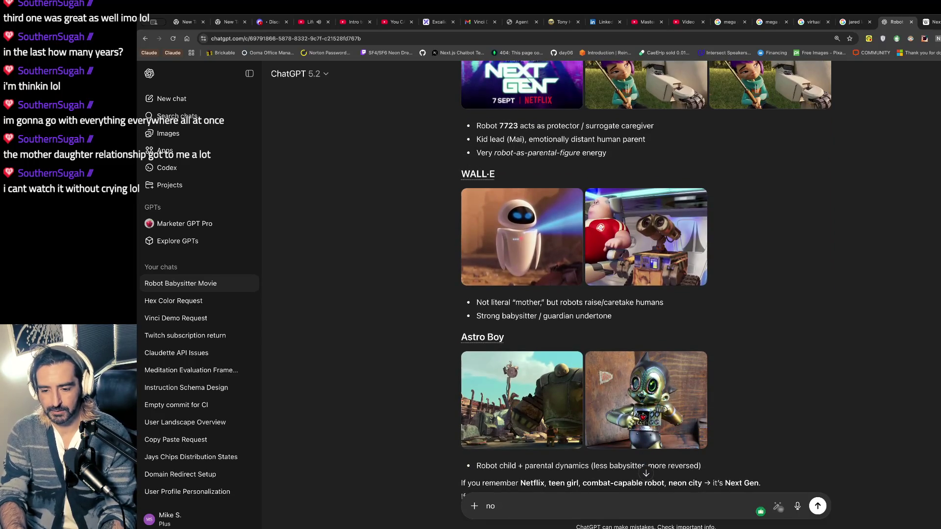
{"action": "type", "text": " itt was"}
{"action": "key", "text": "BackSpace"}
{"action": "key", "text": "BackSpace"}
{"action": "key", "text": "BackSpace"}
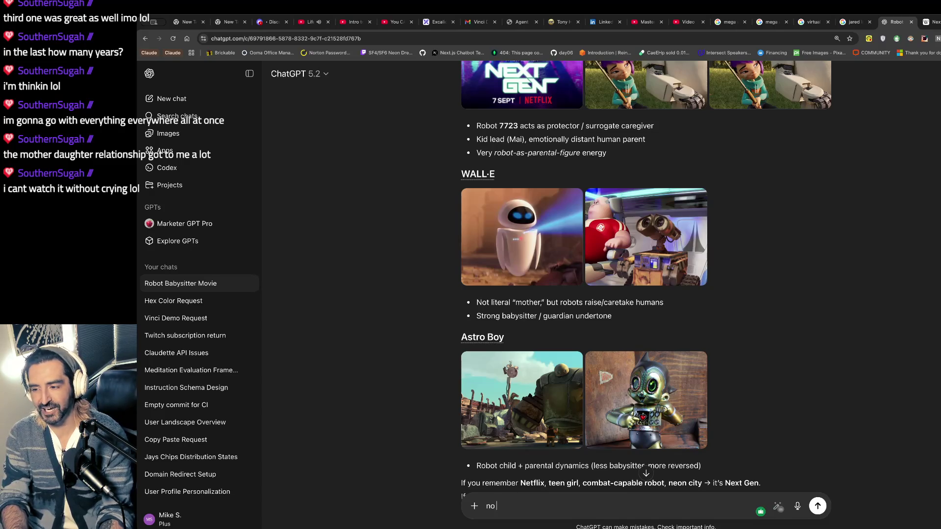
{"action": "left_click", "coordinate": [508, 509]}
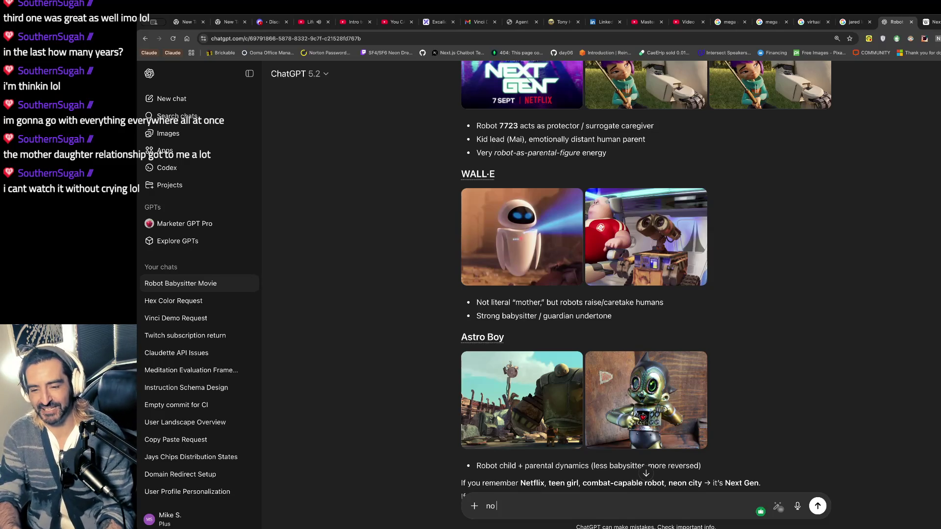
{"action": "type", "text": "it"}
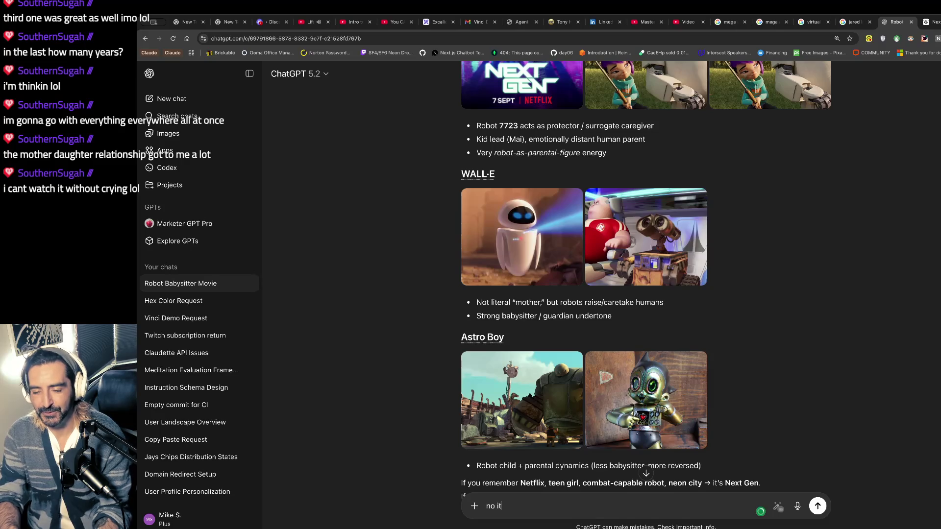
{"action": "type", "text": "t took place on a"}
{"action": "type", "text": "sland"}
{"action": "key", "text": "Return"}
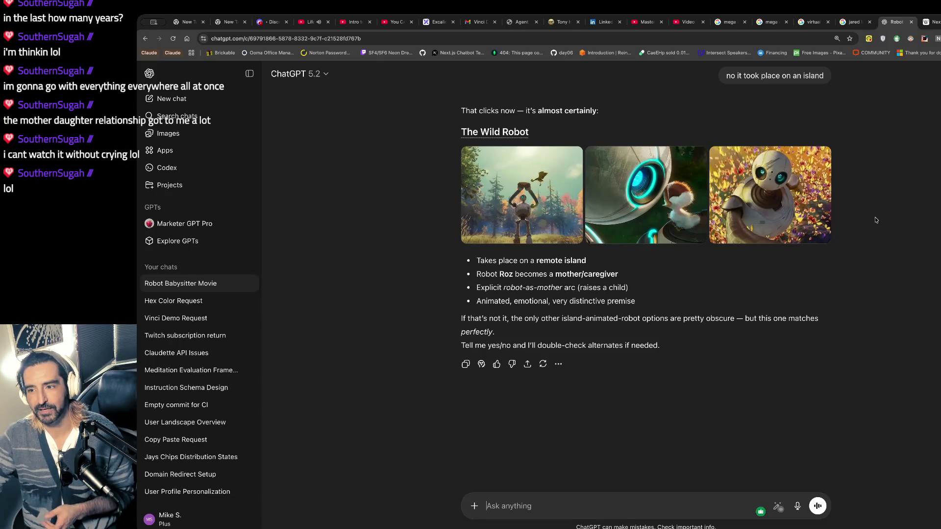
Step: Browse the enlarged Wild Robot images in ChatGPT's image viewer, then close it
{"action": "left_click", "coordinate": [644, 194]}
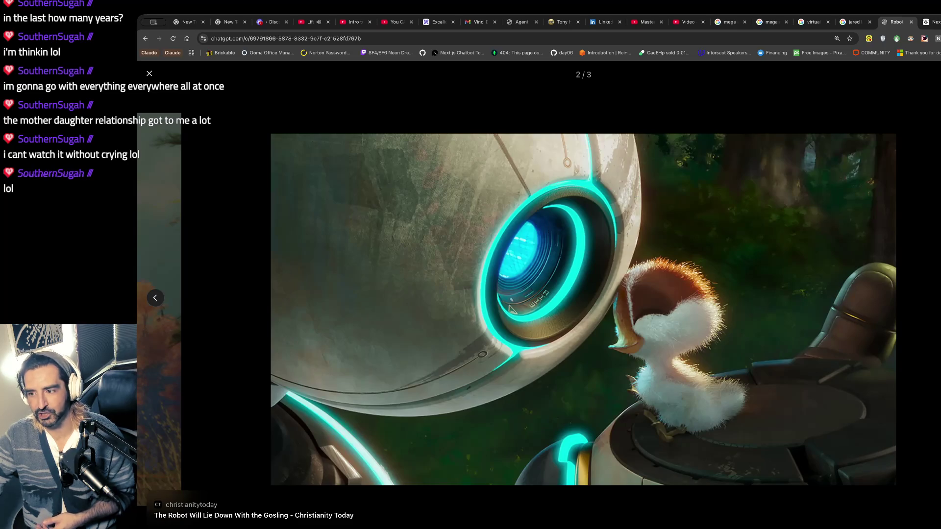
{"action": "left_click", "coordinate": [918, 284]}
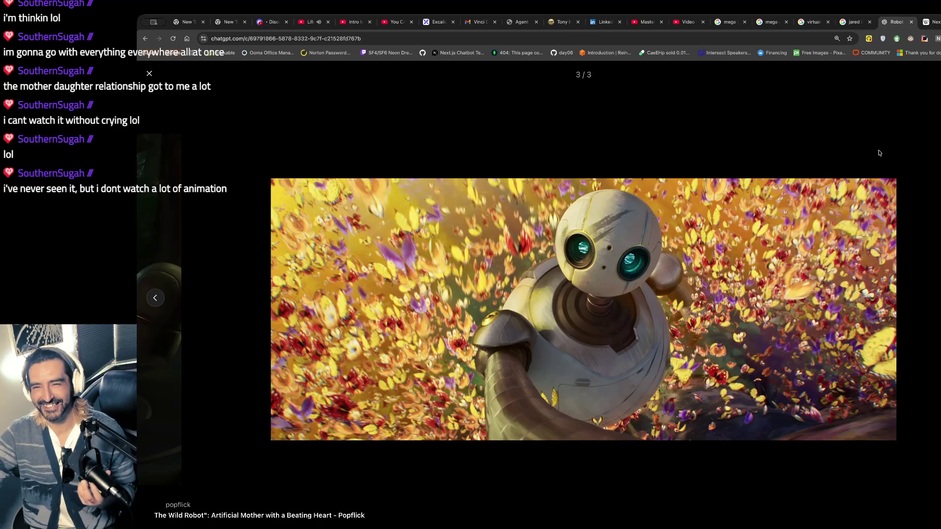
{"action": "left_click", "coordinate": [151, 74]}
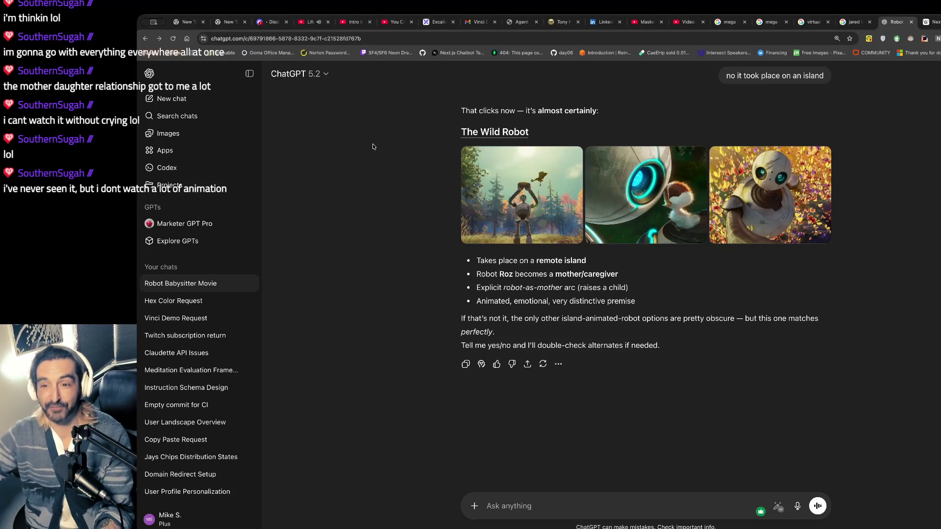
Step: Copy 'The Wild Robot' title from the answer and search it on Google in a new tab
{"action": "left_click_drag", "start_coordinate": [547, 132], "coordinate": [440, 131]}
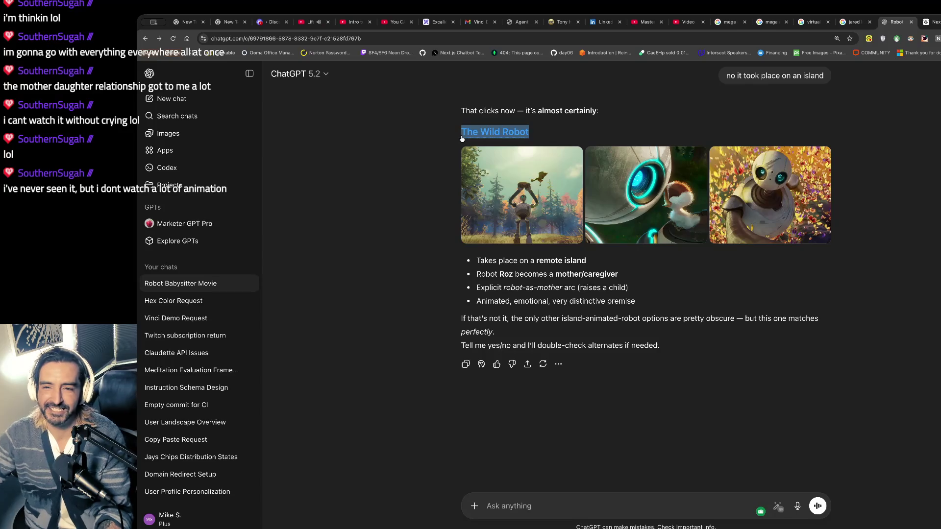
{"action": "key", "text": "ctrl+c"}
{"action": "key", "text": "ctrl+t"}
{"action": "key", "text": "ctrl+v"}
{"action": "key", "text": "Return"}
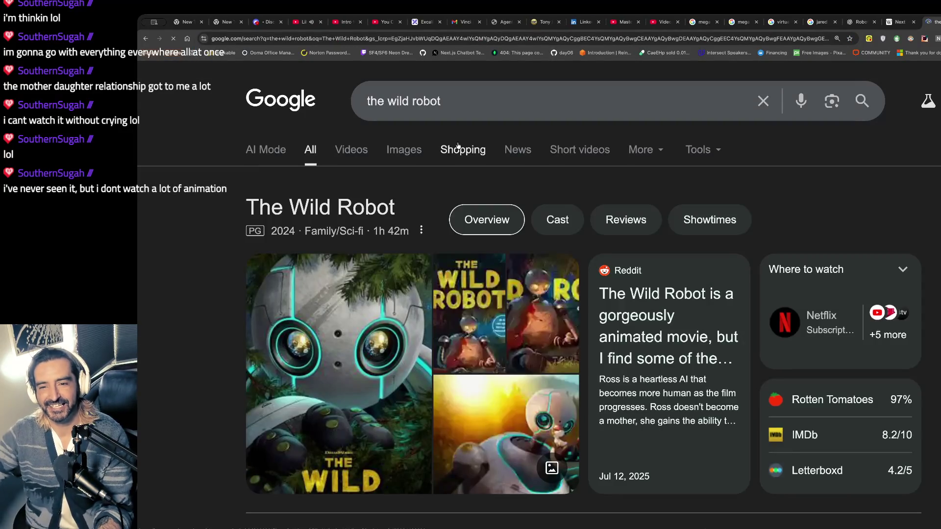
Step: Open the Wikipedia article for The Wild Robot from the Google results
{"action": "scroll", "coordinate": [278, 240], "scroll_direction": "down", "scroll_amount": 4}
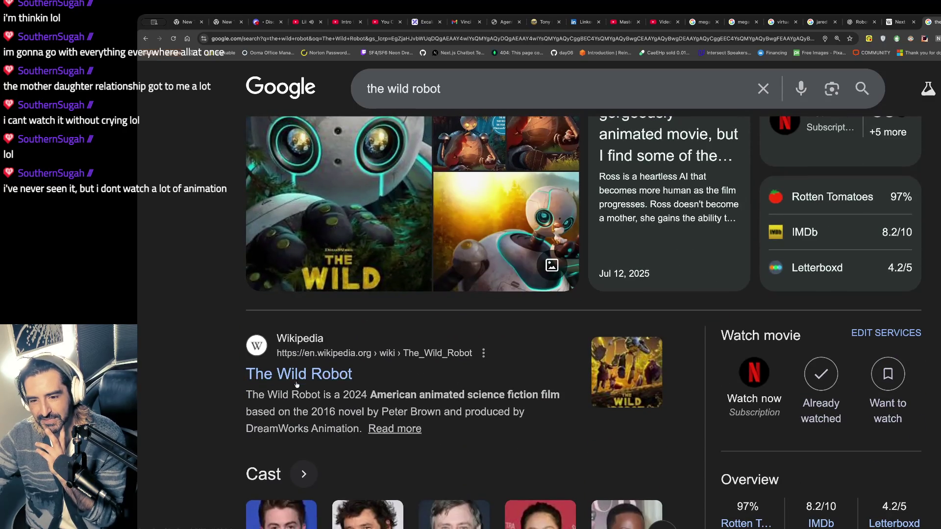
{"action": "left_click", "coordinate": [298, 377]}
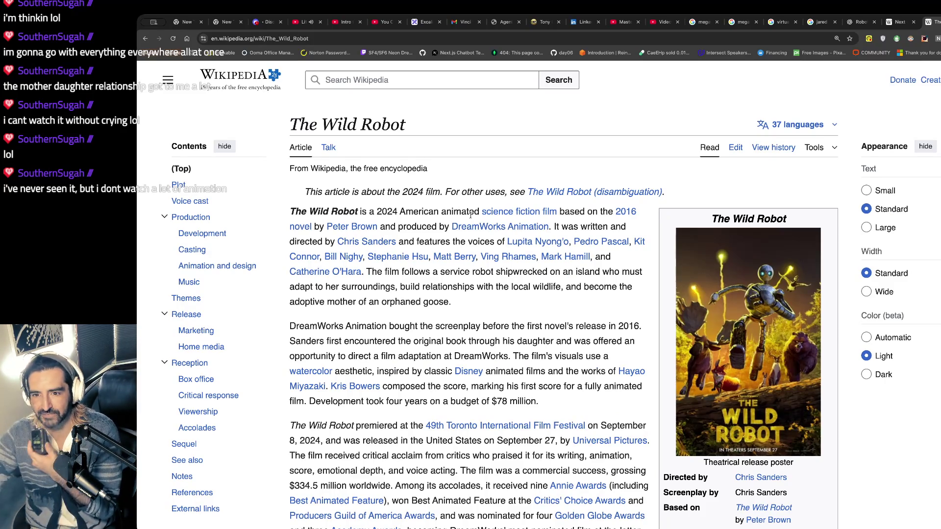
Step: Read The Wild Robot article's lead on budget, gross and Annie Awards, then return to ChatGPT
{"action": "scroll", "coordinate": [471, 215], "scroll_direction": "down", "scroll_amount": 3}
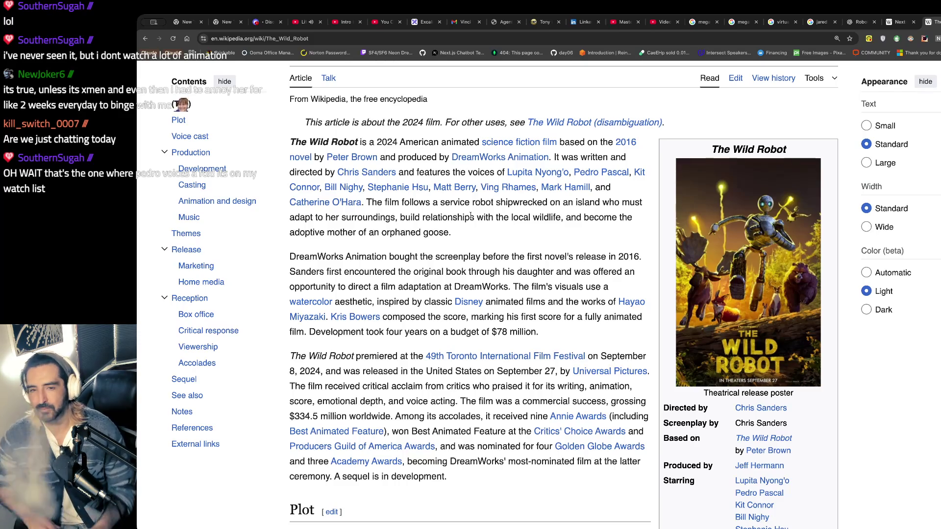
{"action": "left_click", "coordinate": [862, 21]}
Step: Ask ChatGPT about 'pedro pascal voicing a fox', then load chatgpt.com in a new tab
{"action": "type", "text": "pedro pascal"}
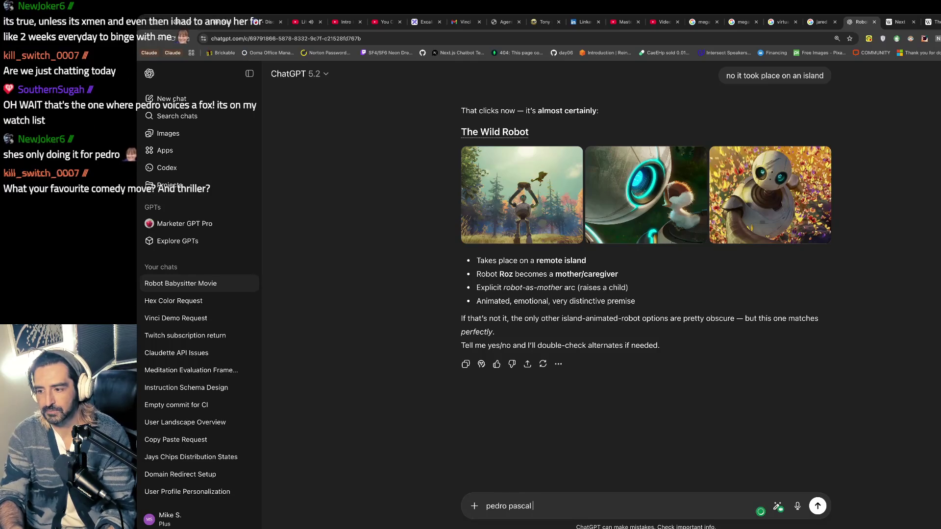
{"action": "type", "text": " voicing "}
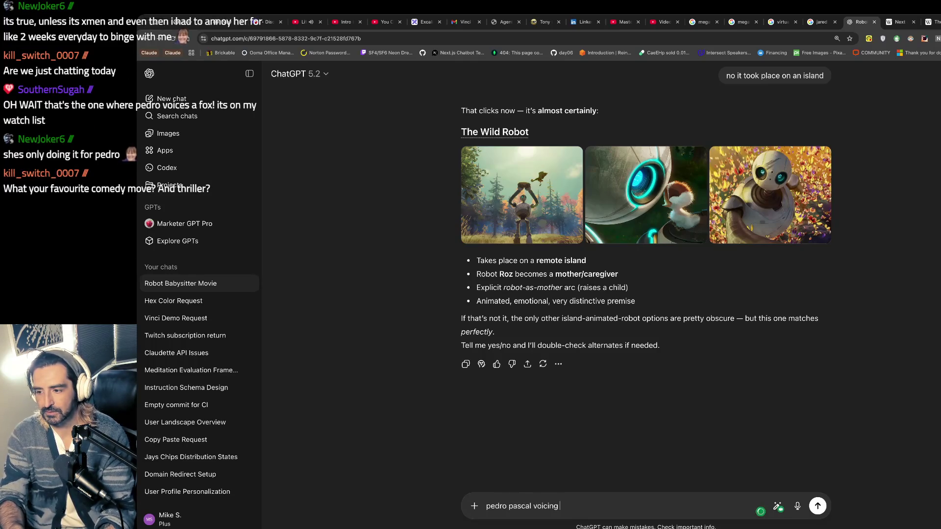
{"action": "type", "text": "a fox"}
{"action": "key", "text": "Return"}
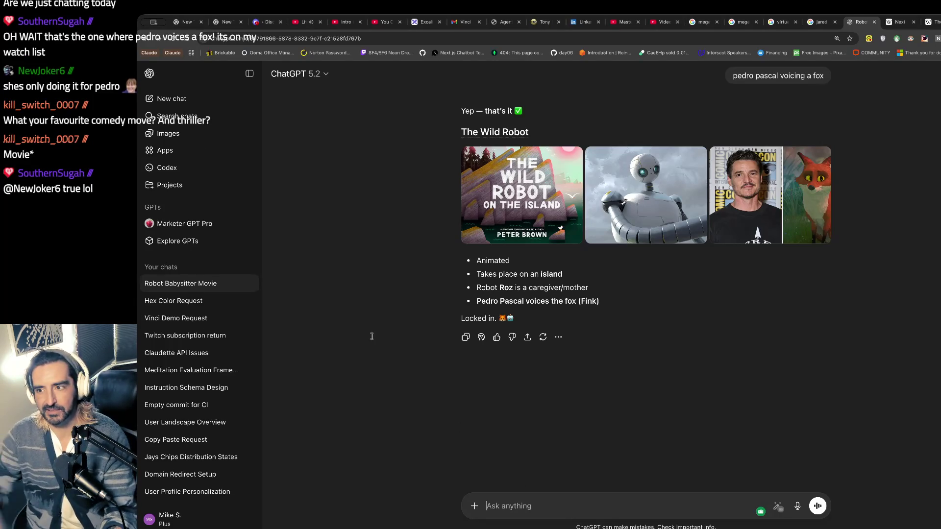
{"action": "key", "text": "super+t"}
{"action": "type", "text": "chatgpt.com"}
{"action": "key", "text": "Return"}
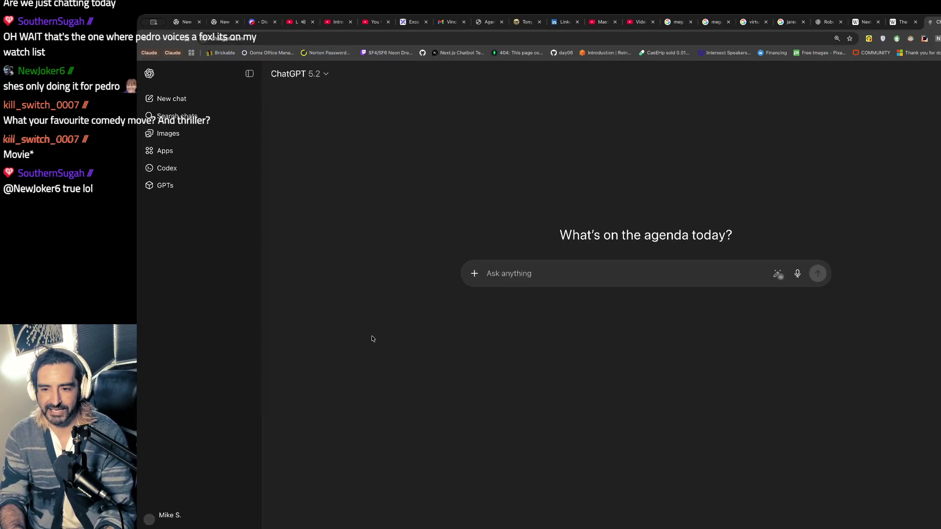
Step: Leave 'three amigos' unsent in ChatGPT and search Google for 'three amigos' in a new tab
{"action": "type", "text": "three amigos"}
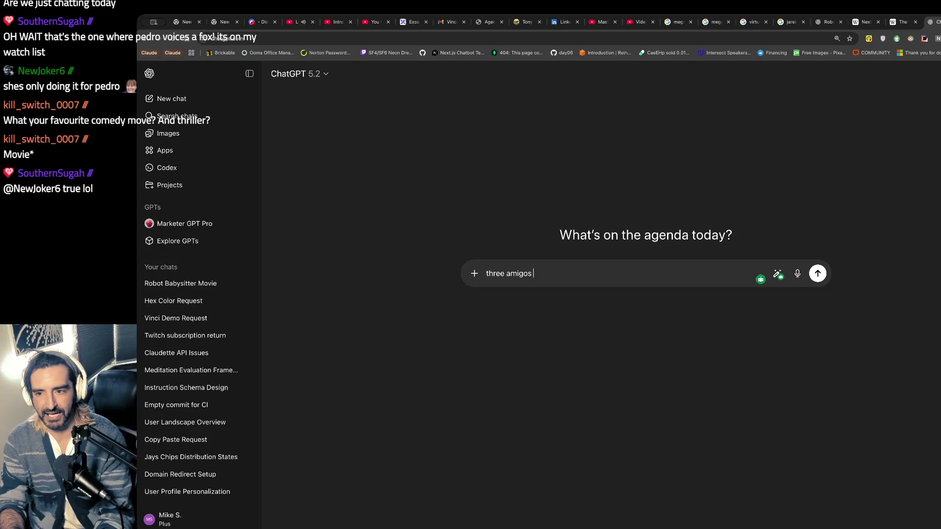
{"action": "key", "text": "ctrl+t"}
{"action": "type", "text": "g"}
{"action": "type", "text": "i"}
{"action": "key", "text": "BackSpace"}
{"action": "key", "text": "BackSpace"}
{"action": "type", "text": "three amigos"}
{"action": "key", "text": "Return"}
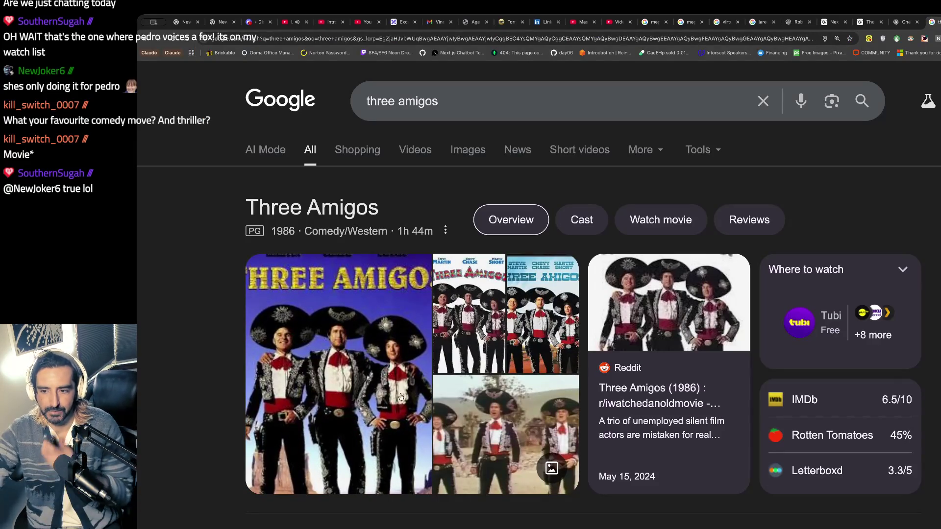
Step: Browse the Three Amigos results, then start a 'superbad movie' search from the address bar
{"action": "scroll", "coordinate": [403, 392], "scroll_direction": "down", "scroll_amount": 7}
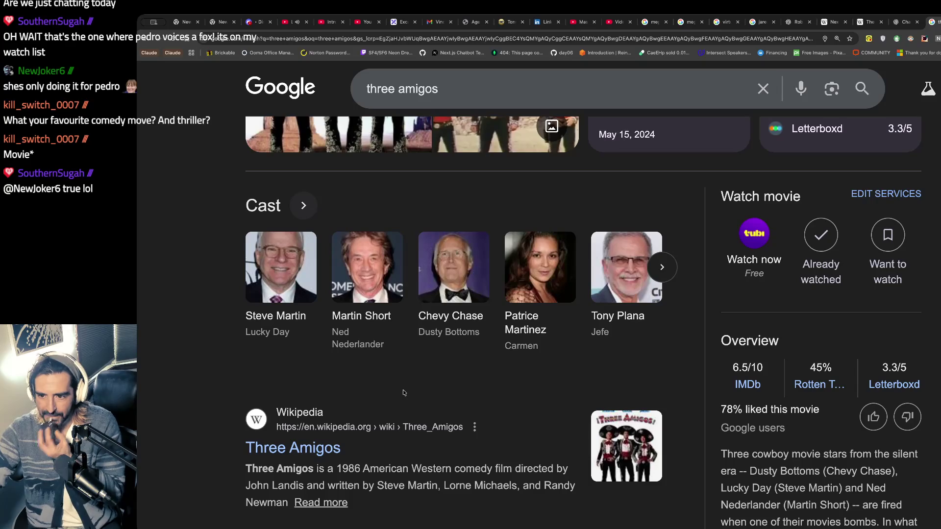
{"action": "scroll", "coordinate": [403, 389], "scroll_direction": "down", "scroll_amount": 2}
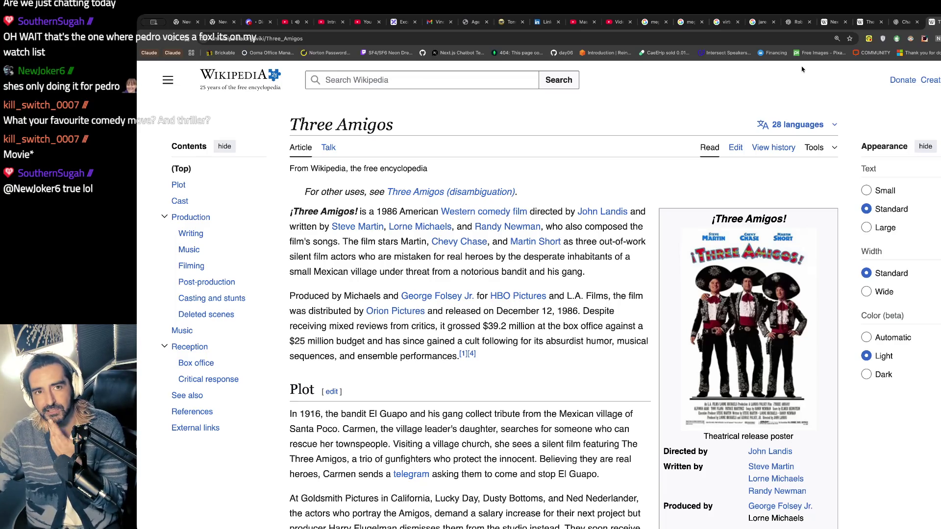
{"action": "left_click", "coordinate": [422, 39]}
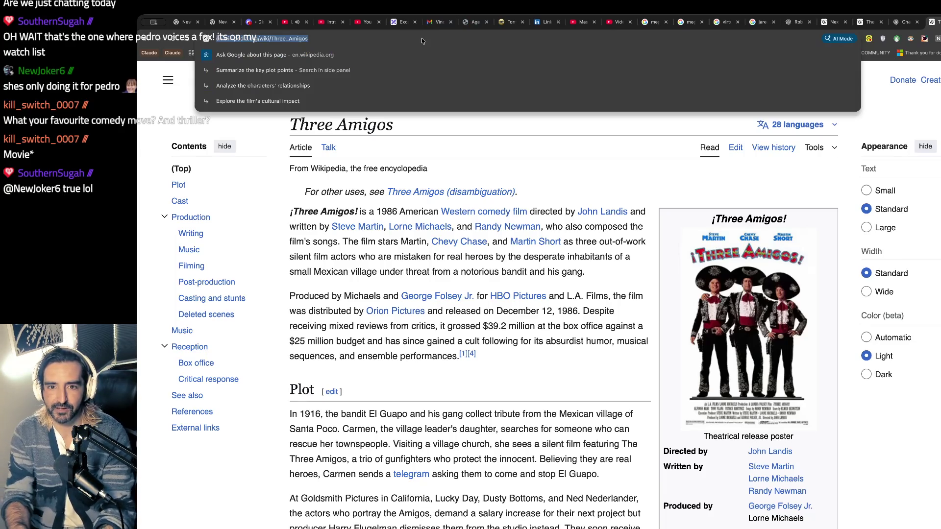
{"action": "type", "text": "how to"}
{"action": "key", "text": "BackSpace"}
{"action": "key", "text": "BackSpace"}
{"action": "key", "text": "BackSpace"}
{"action": "type", "text": "superbad"}
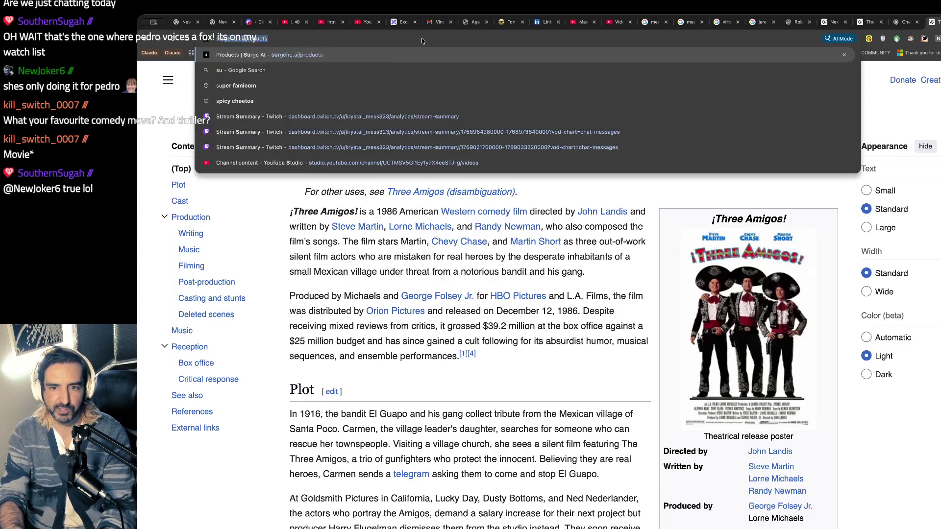
{"action": "key", "text": "Down"}
Step: Search 'superbad movie' and scroll through Superbad's streaming options and ratings
{"action": "key", "text": "Return"}
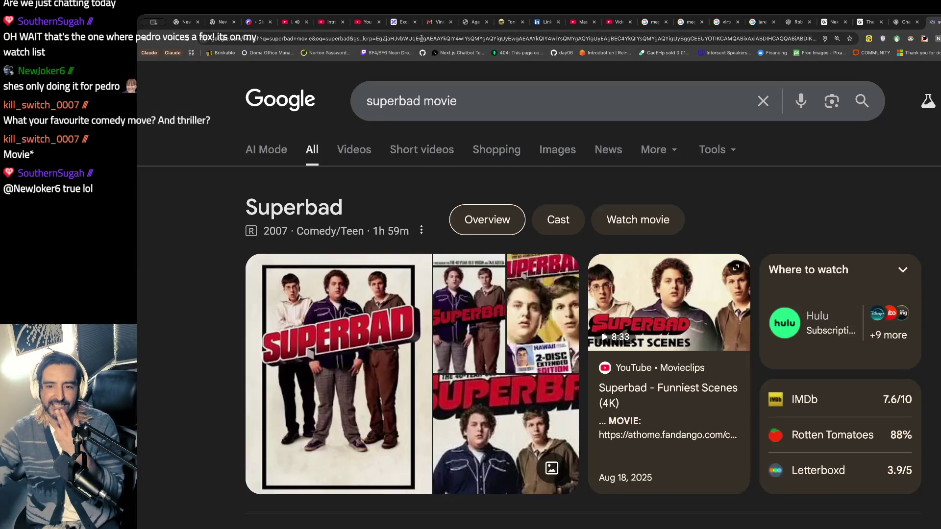
{"action": "scroll", "coordinate": [392, 236], "scroll_direction": "down", "scroll_amount": 1}
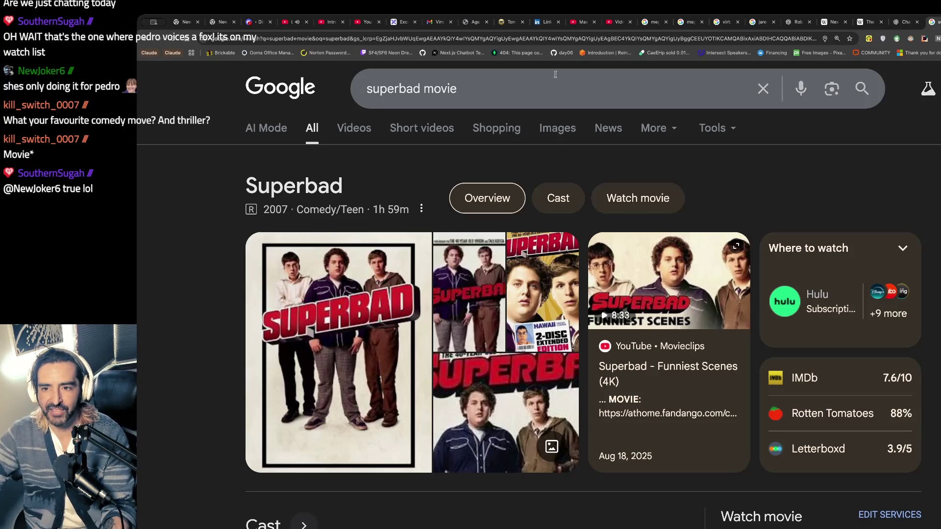
Step: Replace the Superbad query with 'no country for old men' and run the Google search
{"action": "left_click", "coordinate": [536, 90]}
{"action": "type", "text": "no g"}
{"action": "key", "text": "BackSpace"}
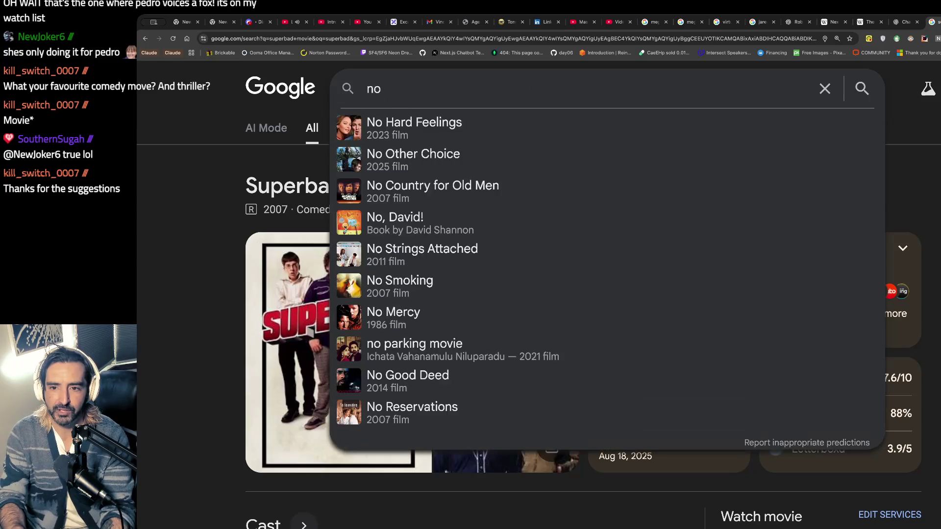
{"action": "type", "text": "coun"}
{"action": "key", "text": "BackSpace"}
{"action": "key", "text": "BackSpace"}
{"action": "key", "text": "BackSpace"}
{"action": "type", "text": "i"}
{"action": "key", "text": "BackSpace"}
{"action": "type", "text": "ountry "}
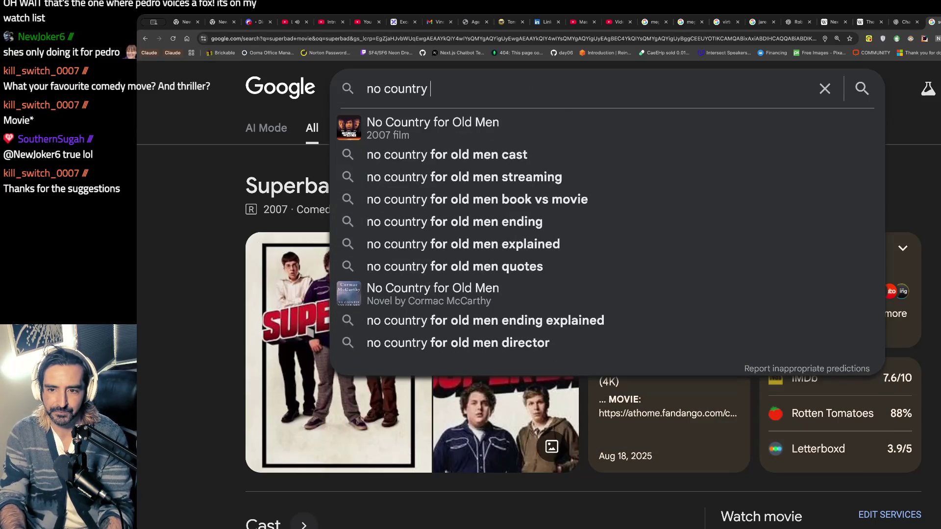
{"action": "type", "text": "for old men"}
{"action": "key", "text": "Return"}
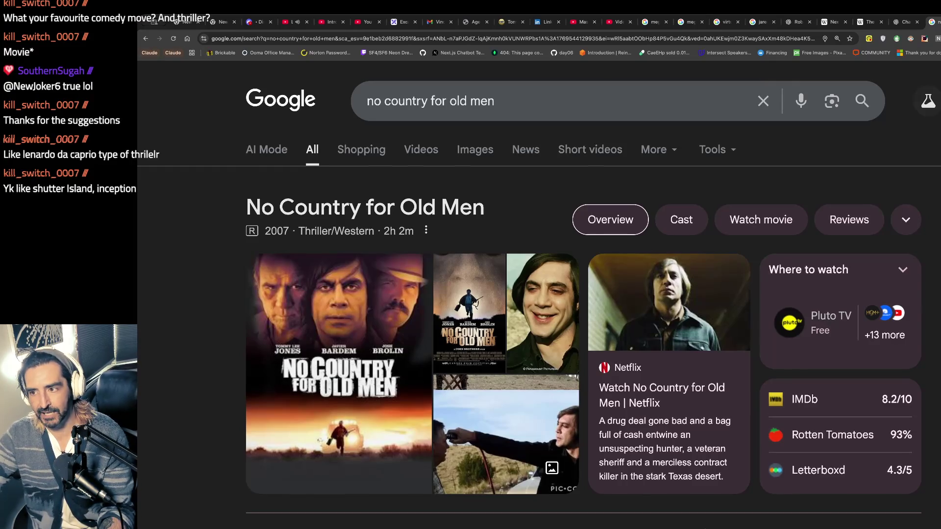
{"action": "left_click", "coordinate": [899, 22]}
Step: Ask ChatGPT for the Leonardo DiCaprio film where he investigates a murder on an island
{"action": "key", "text": "ctrl+a"}
{"action": "type", "text": "what is the leonardo di c"}
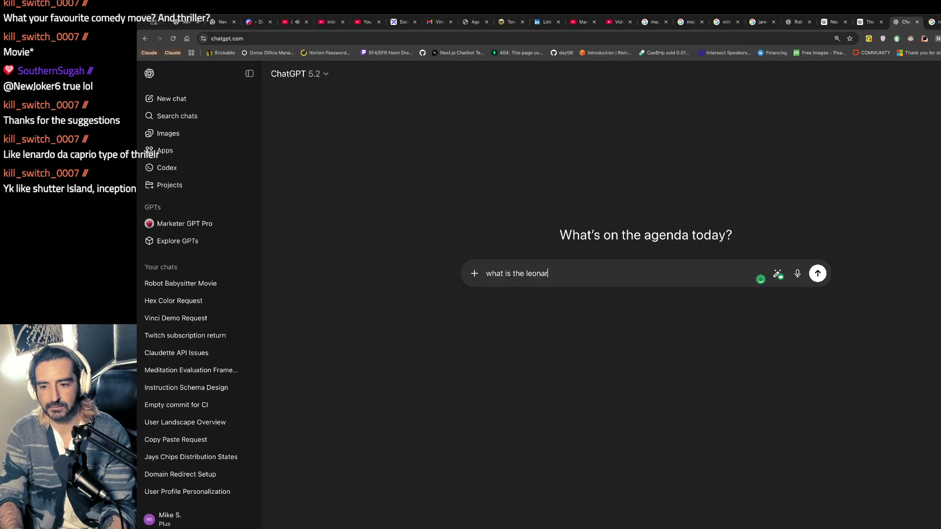
{"action": "type", "text": "aprio "}
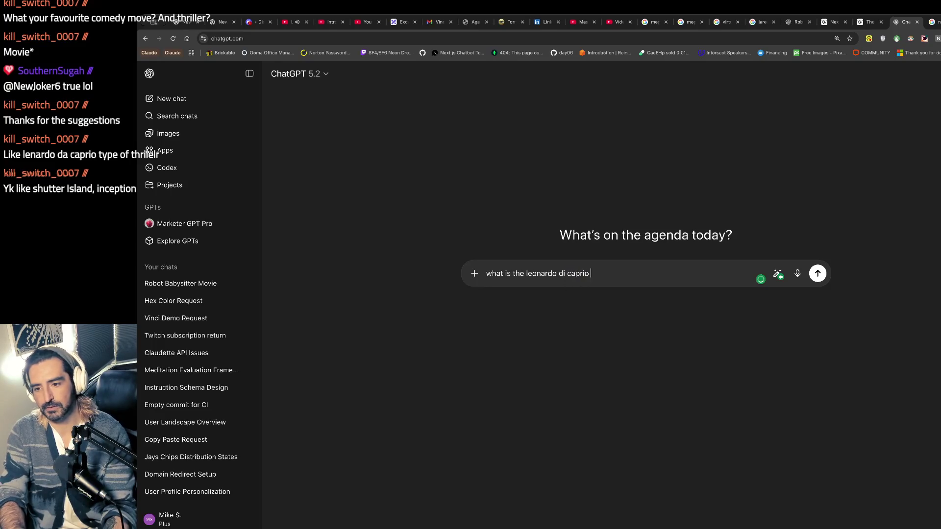
{"action": "type", "text": "film where "}
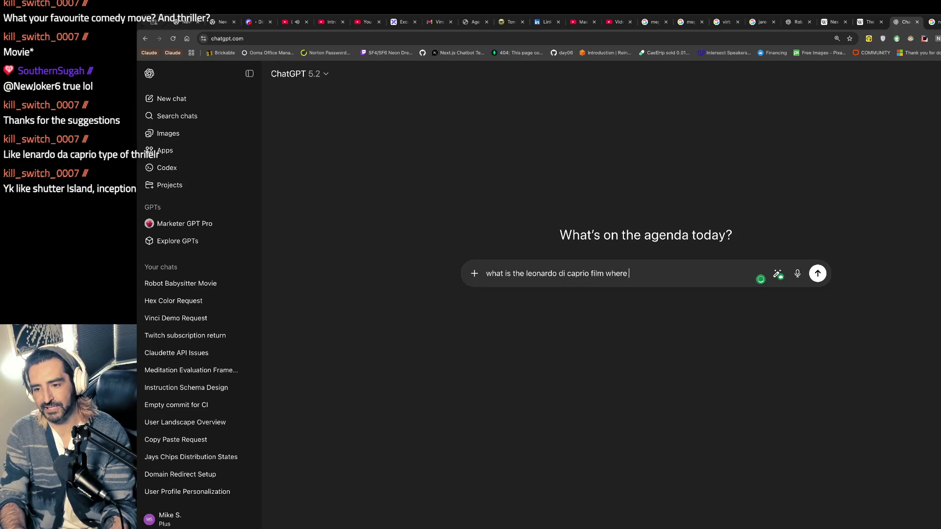
{"action": "type", "text": "he is"}
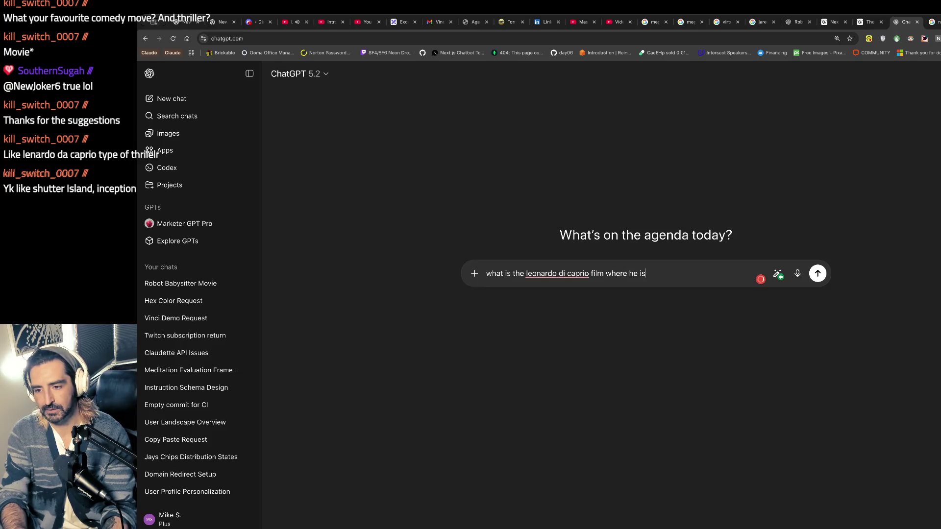
{"action": "type", "text": " investigation "}
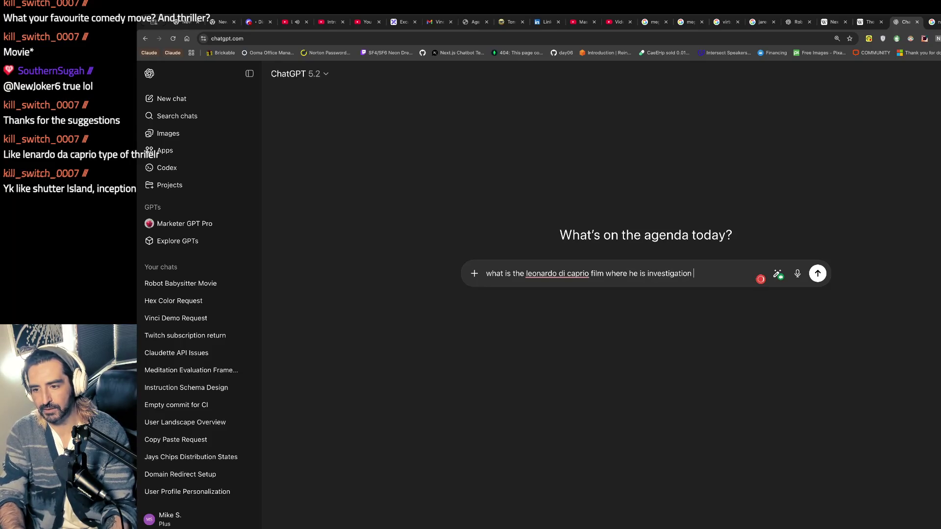
{"action": "type", "text": "a murder on"}
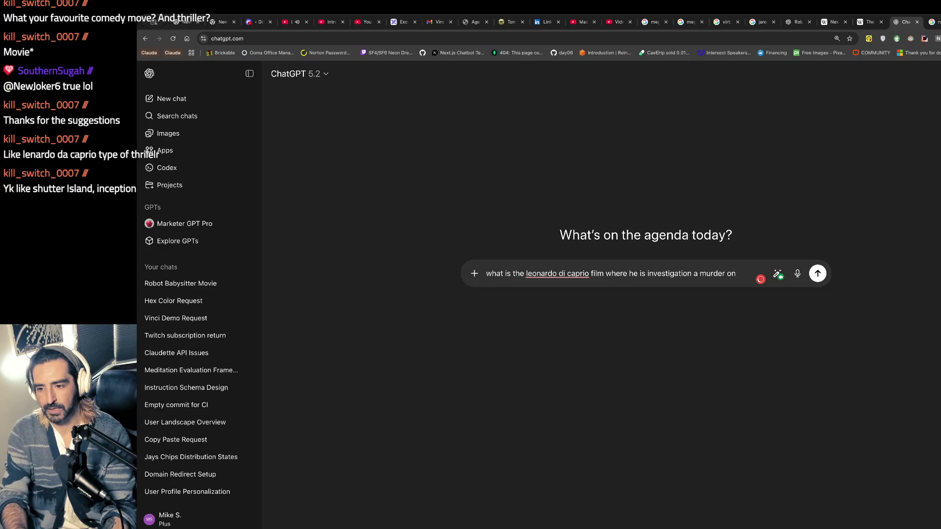
{"action": "type", "text": " an island"}
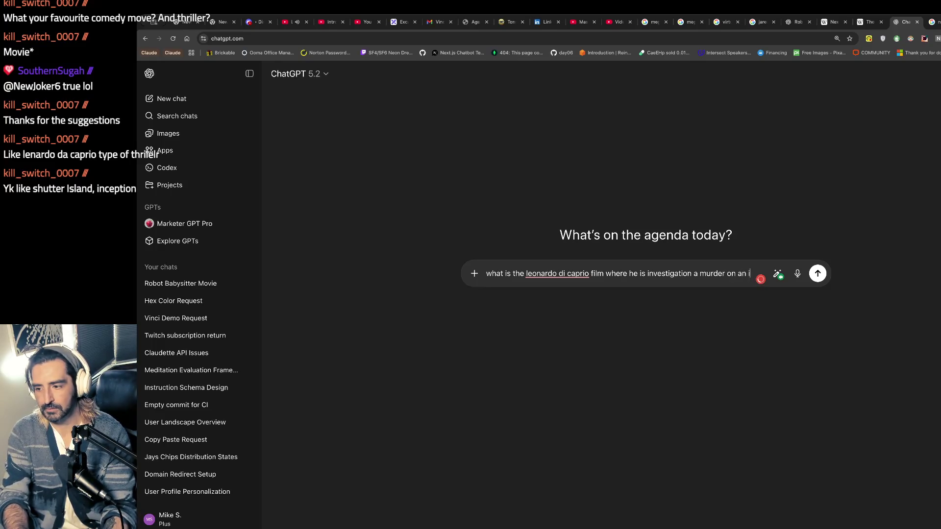
{"action": "key", "text": "Return"}
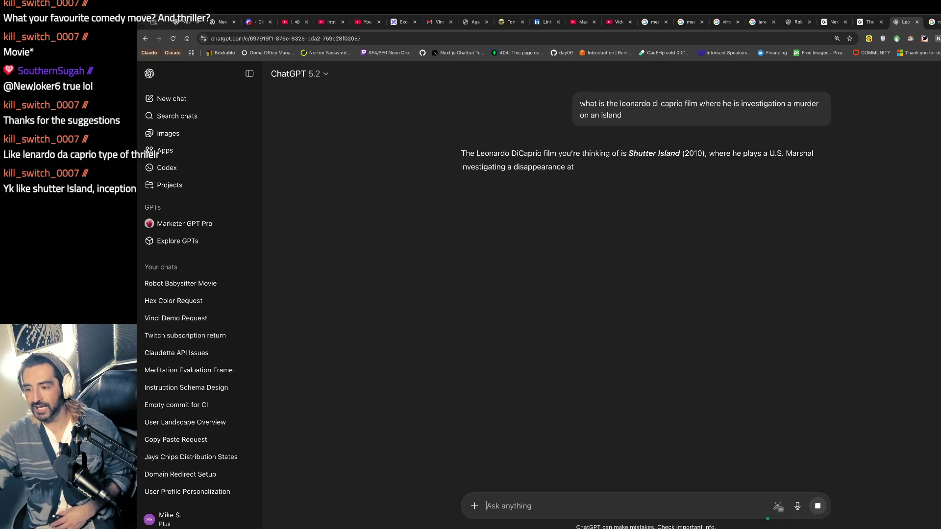
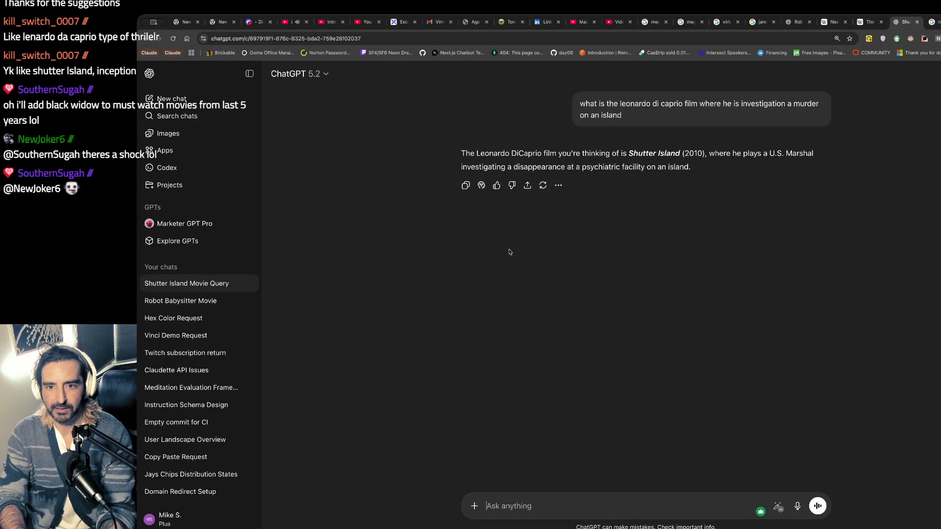
Step: Search Google for 'midsommar' from the address bar
{"action": "key", "text": "ctrl+l"}
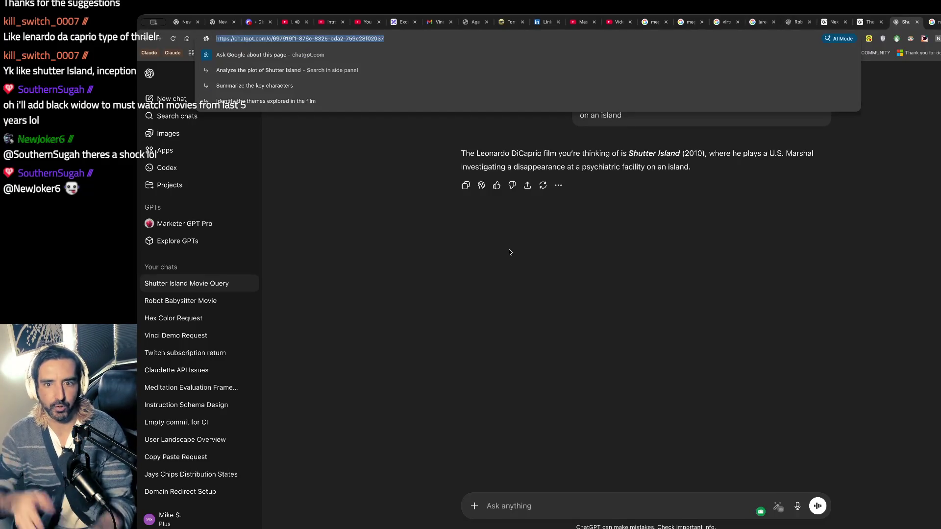
{"action": "type", "text": "midsommar"}
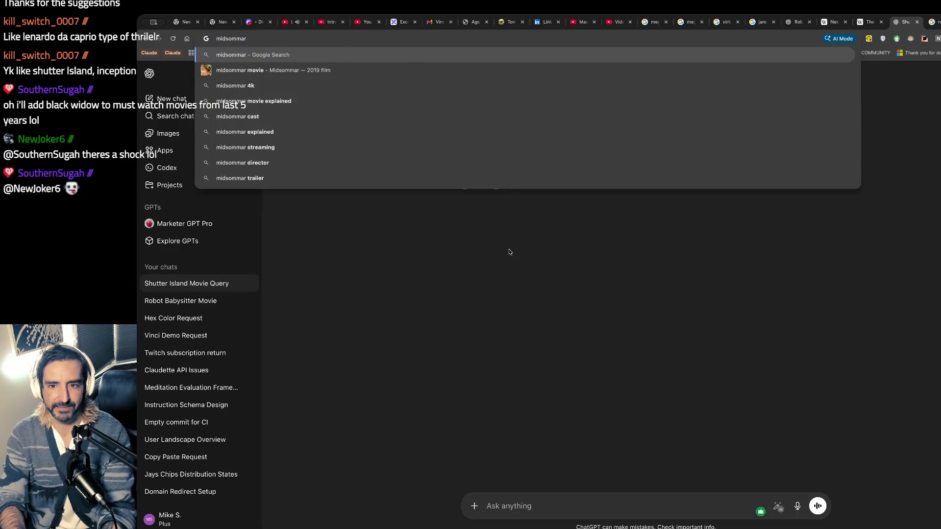
{"action": "key", "text": "Return"}
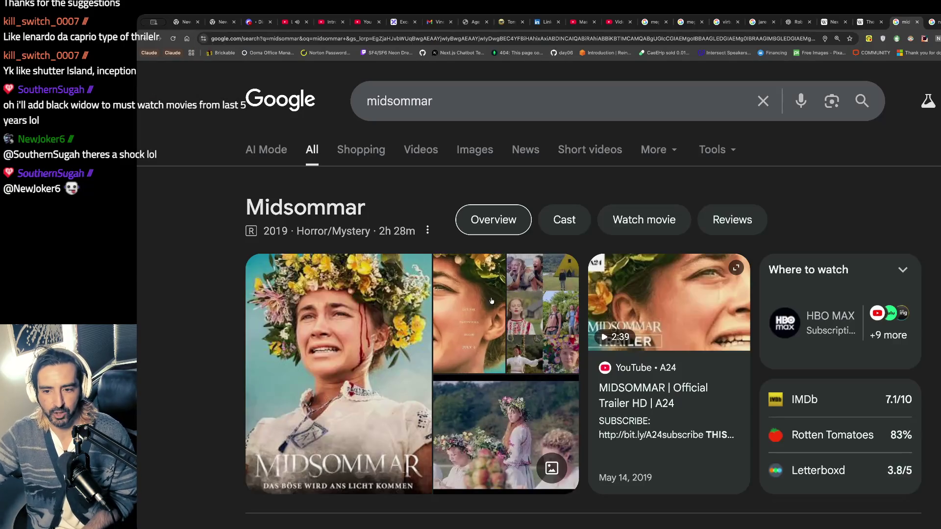
Step: Scroll the midsommar results, try and clear a 'heretic' query, then open Midsommar's Wikipedia article
{"action": "scroll", "coordinate": [420, 318], "scroll_direction": "down", "scroll_amount": 1}
{"action": "scroll", "coordinate": [420, 318], "scroll_direction": "down", "scroll_amount": 2}
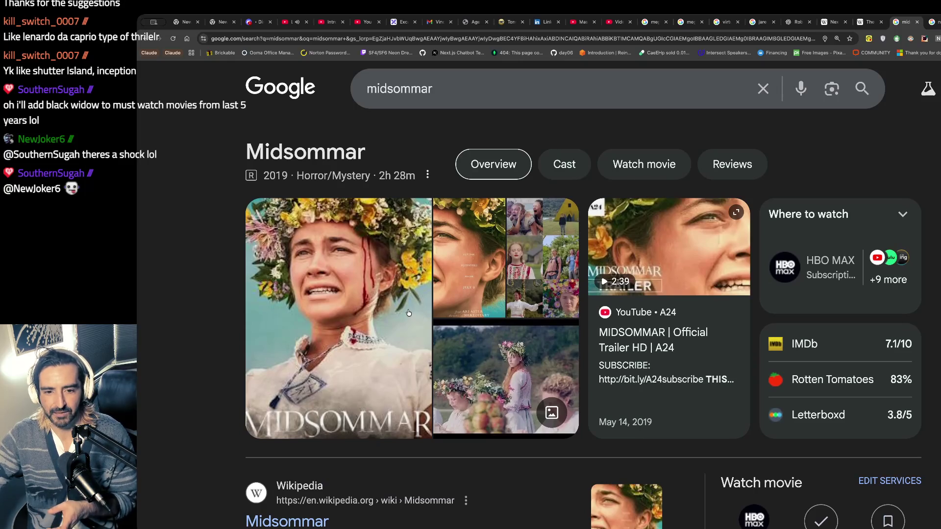
{"action": "left_click", "coordinate": [444, 99]}
{"action": "double_click", "coordinate": [444, 100]}
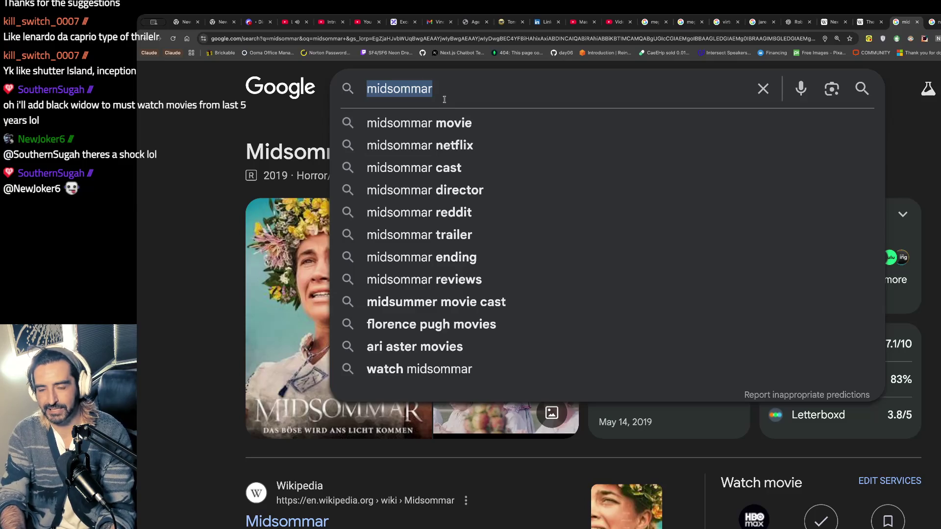
{"action": "type", "text": "heretic"}
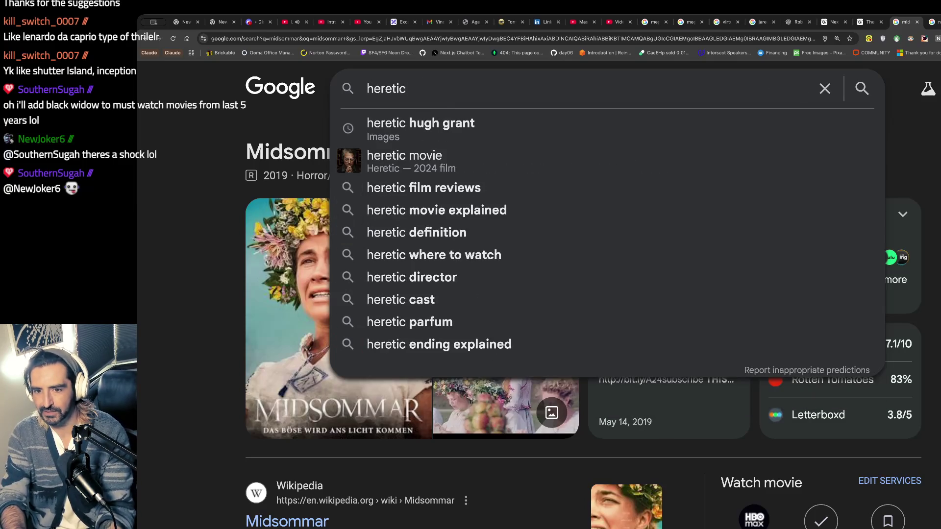
{"action": "key", "text": "ctrl+a"}
{"action": "key", "text": "BackSpace"}
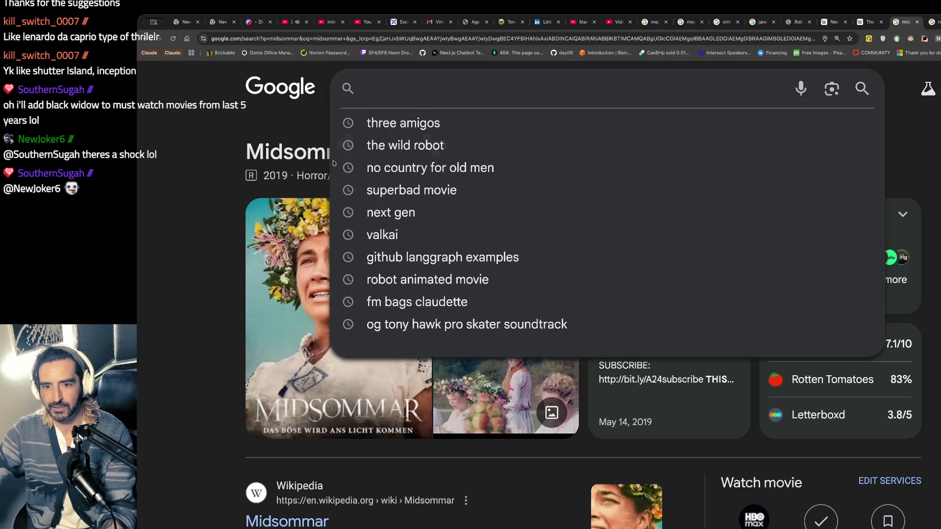
{"action": "scroll", "coordinate": [365, 141], "scroll_direction": "down", "scroll_amount": 4}
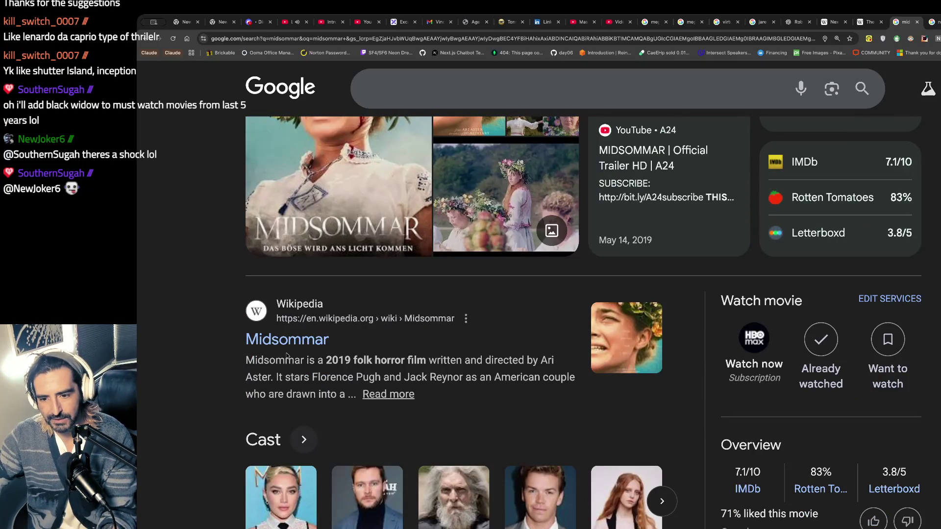
{"action": "left_click", "coordinate": [288, 340]}
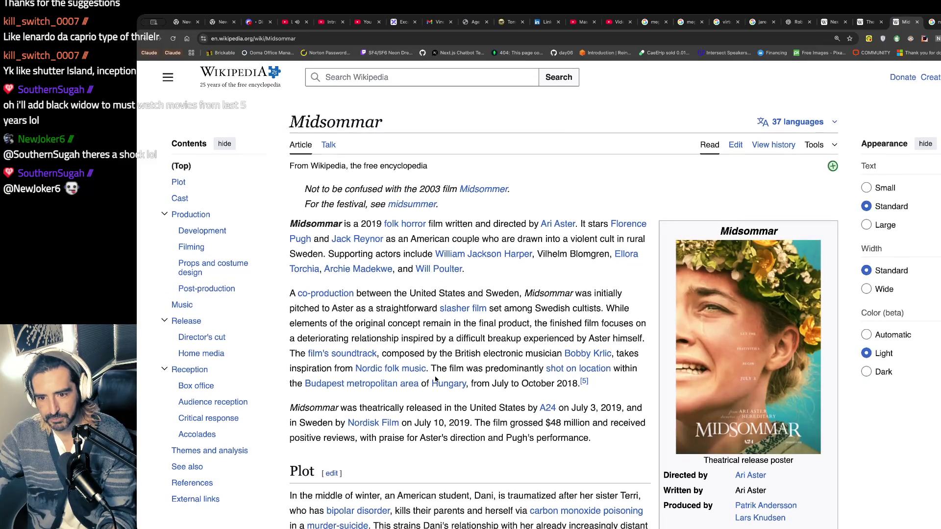
Step: Follow the Ari Aster link, then the Hereditary (film) link on Wikipedia
{"action": "left_click", "coordinate": [552, 223]}
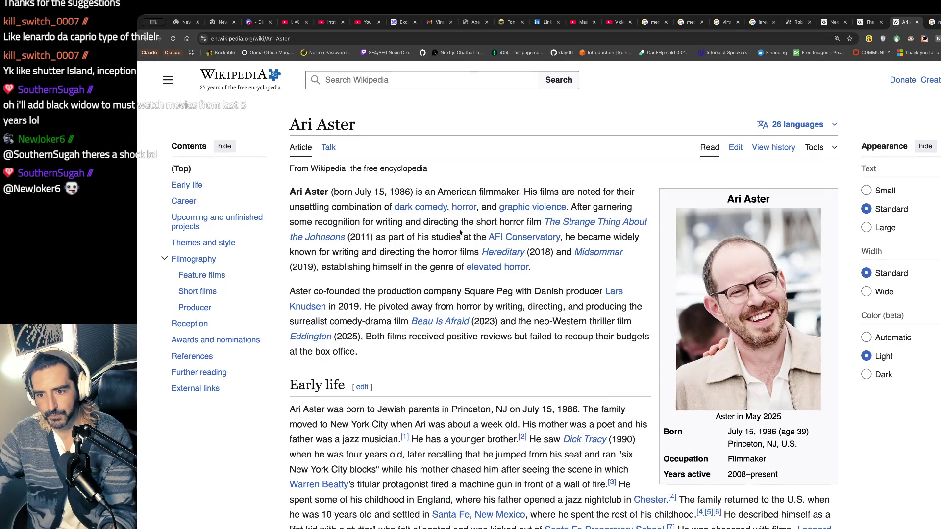
{"action": "left_click", "coordinate": [500, 253]}
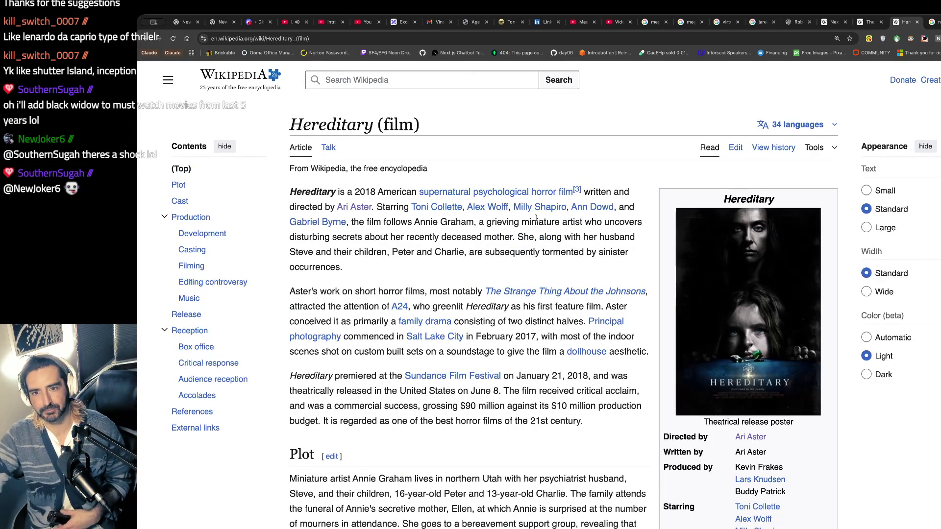
{"action": "key", "text": "super+l"}
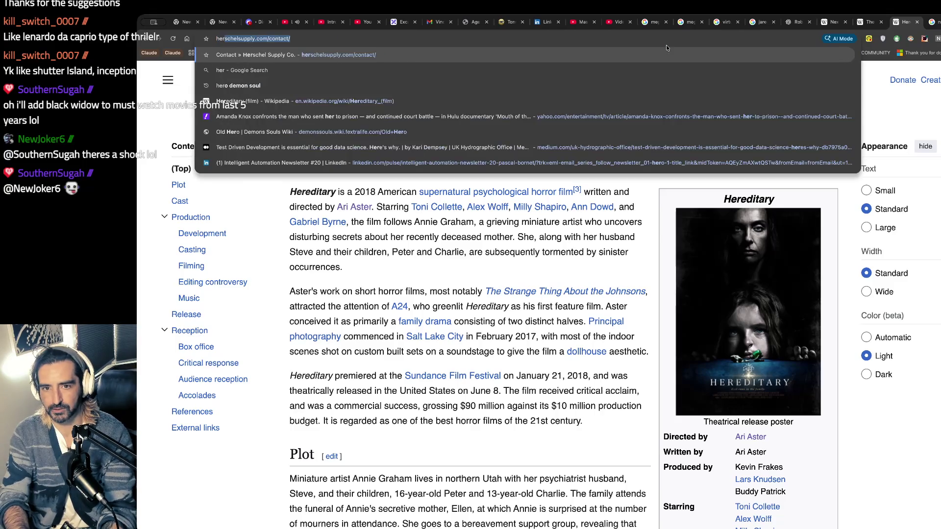
Step: Search Google for 'hereditary' and highlight the film's genre and runtime details
{"action": "type", "text": "hereditary"}
{"action": "key", "text": "Return"}
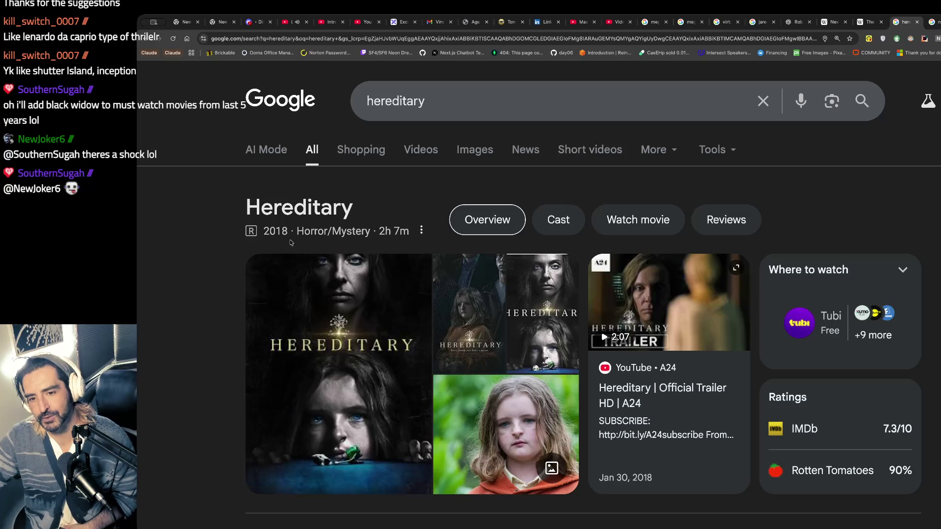
{"action": "left_click_drag", "start_coordinate": [291, 240], "coordinate": [289, 246]}
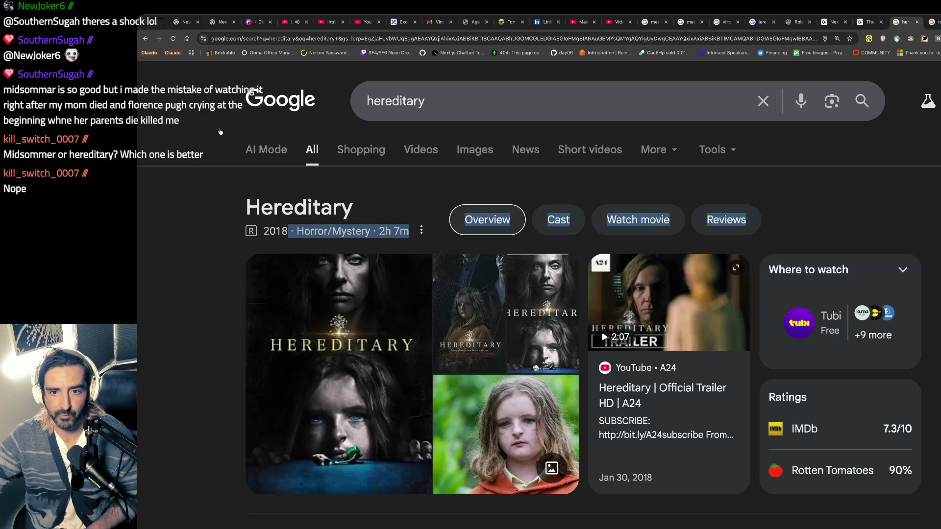
Step: Replace the search query with 'midsommar' and search again
{"action": "left_click", "coordinate": [445, 116]}
{"action": "key", "text": "ctrl+a"}
{"action": "type", "text": "m"}
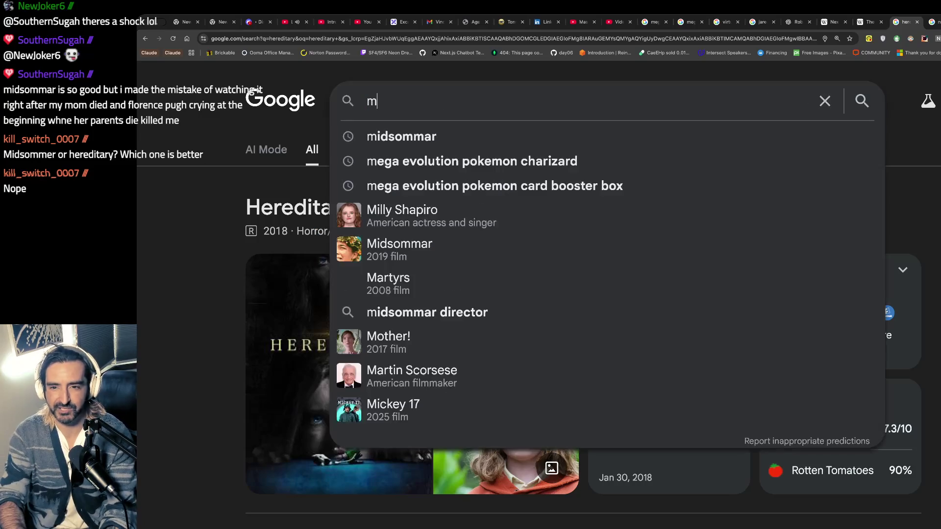
{"action": "type", "text": "idsommar"}
{"action": "key", "text": "Return"}
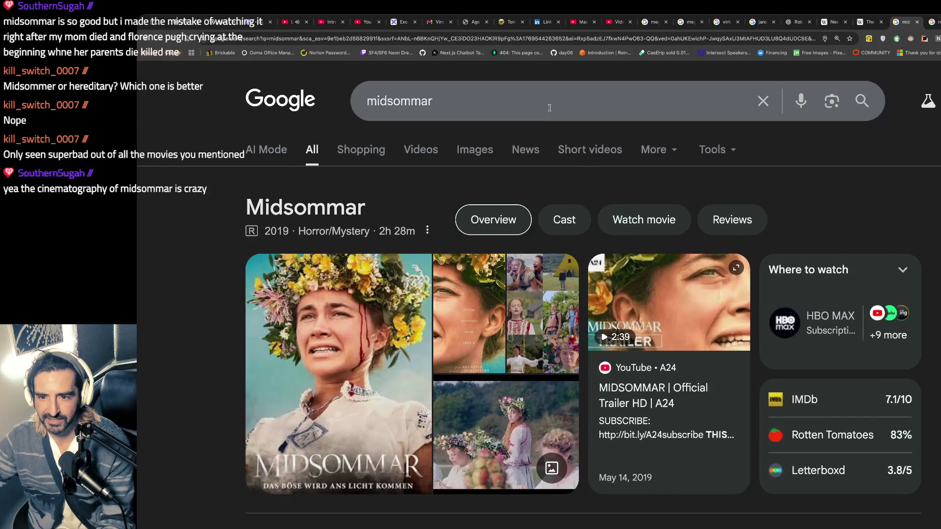
Step: Search for 'parasyte' in place of the midsommar query
{"action": "double_click", "coordinate": [549, 108]}
{"action": "type", "text": "parasyte"}
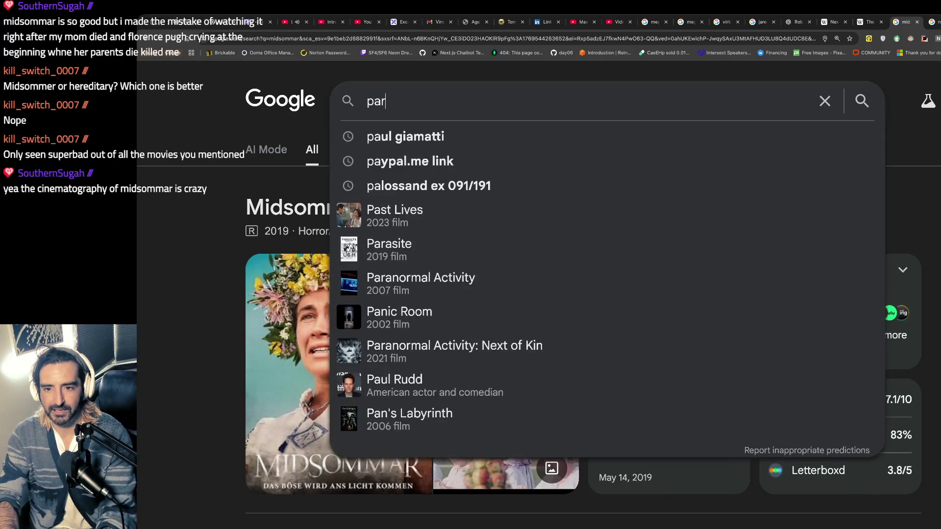
{"action": "key", "text": "Return"}
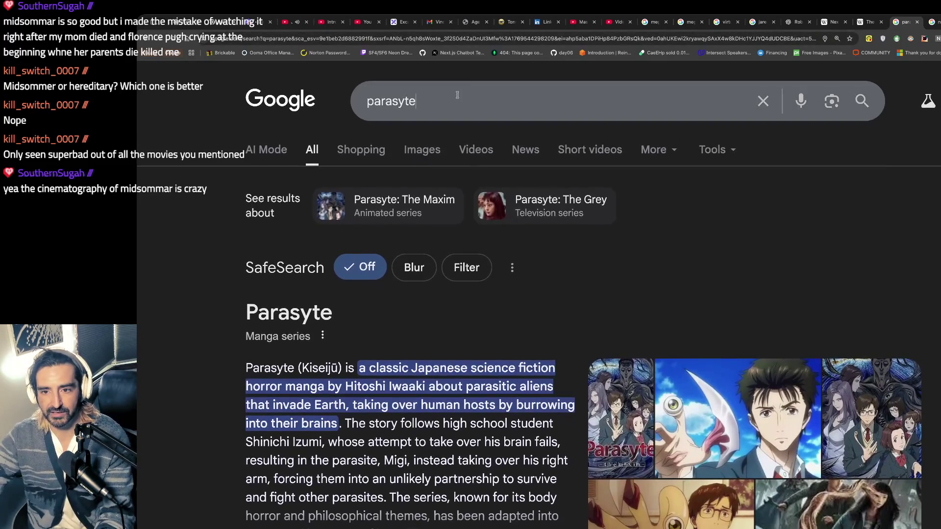
Step: Correct the query to 'parasite korean film' and run the search
{"action": "left_click", "coordinate": [457, 95]}
{"action": "key", "text": "BackSpace"}
{"action": "key", "text": "BackSpace"}
{"action": "key", "text": "BackSpace"}
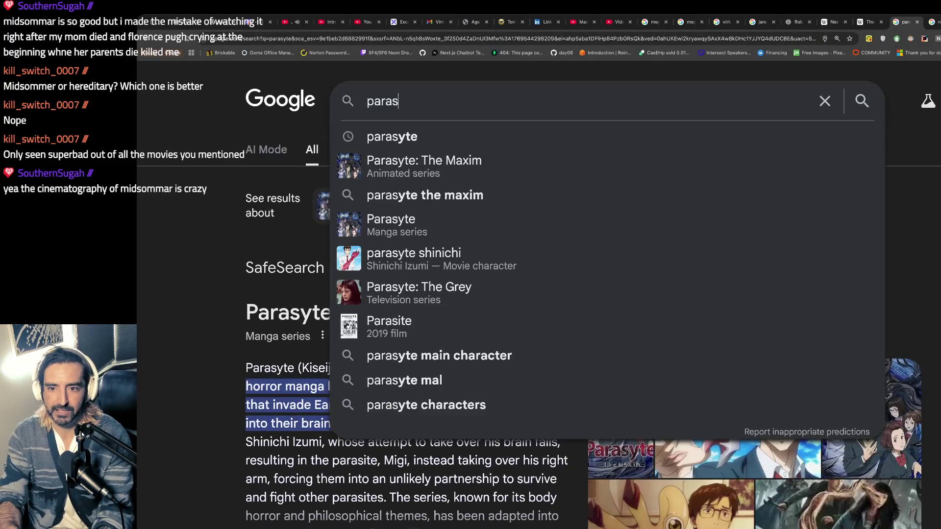
{"action": "type", "text": "ite kr"}
{"action": "key", "text": "BackSpace"}
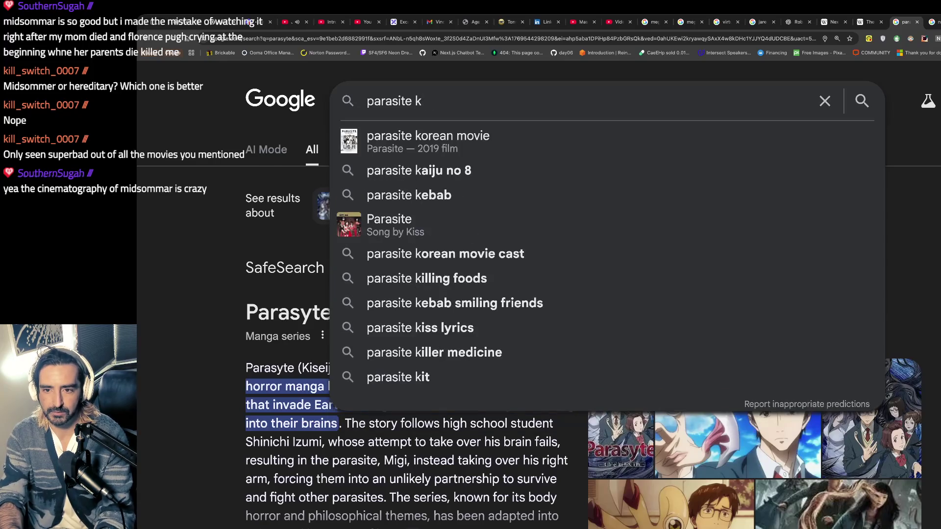
{"action": "type", "text": "orean film"}
{"action": "key", "text": "Return"}
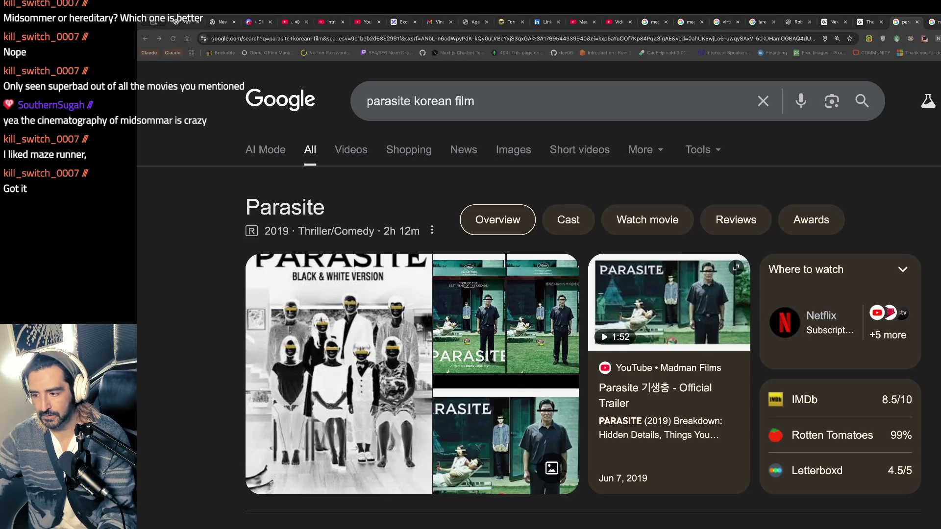
Step: Replace the query with 'maze runner' and search
{"action": "triple_click", "coordinate": [460, 94]}
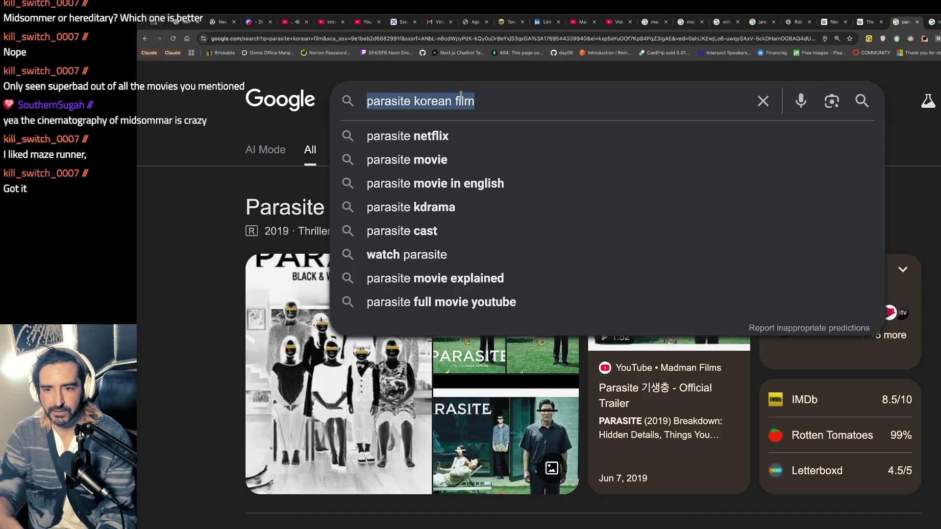
{"action": "type", "text": "maze runner"}
{"action": "key", "text": "Return"}
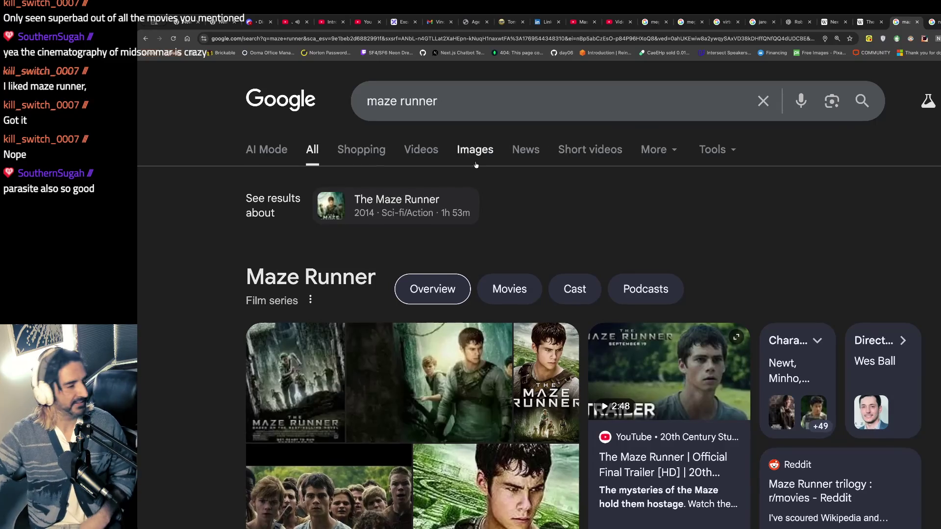
Step: Scroll the Maze Runner results down to the series cast and Wikipedia entry
{"action": "scroll", "coordinate": [510, 341], "scroll_direction": "down", "scroll_amount": 3}
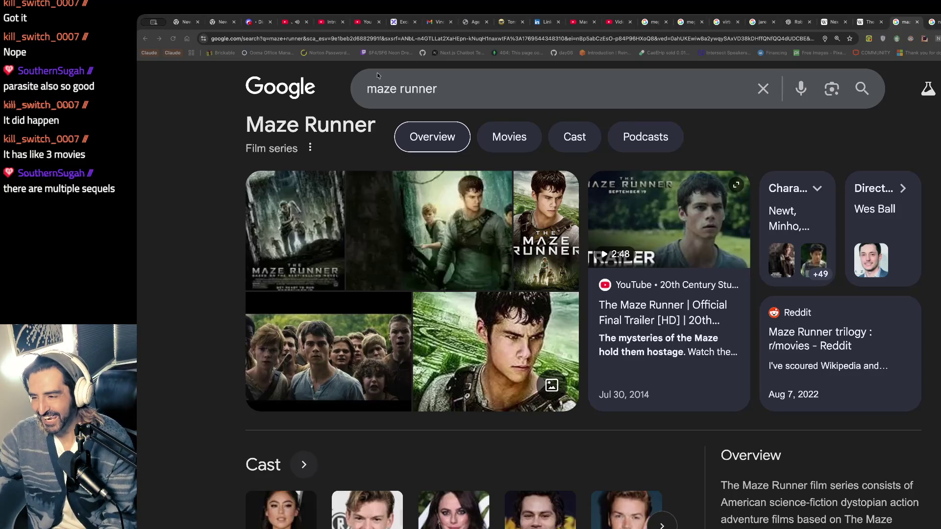
{"action": "left_click", "coordinate": [181, 203]}
{"action": "scroll", "coordinate": [294, 245], "scroll_direction": "down", "scroll_amount": 10}
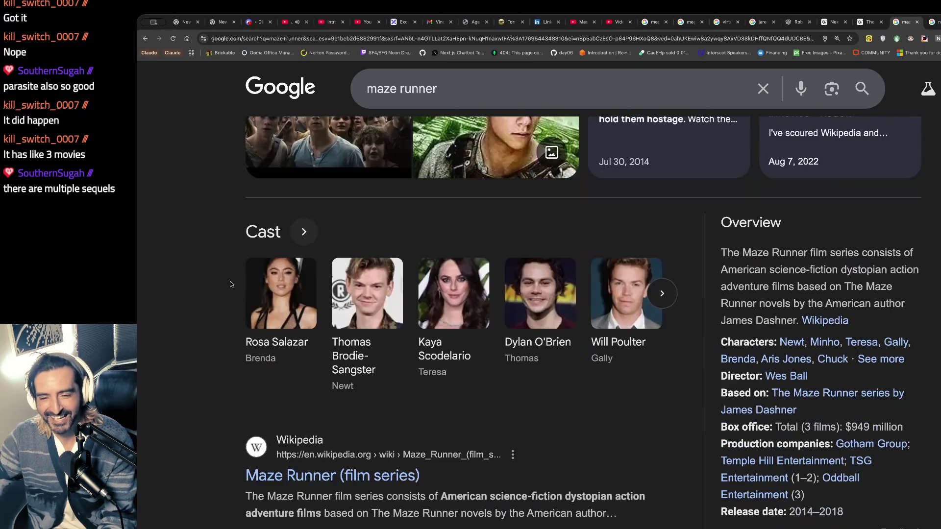
Step: Read the Maze Runner (film series) Wikipedia article, then go to the YouTube tab
{"action": "left_click", "coordinate": [391, 220]}
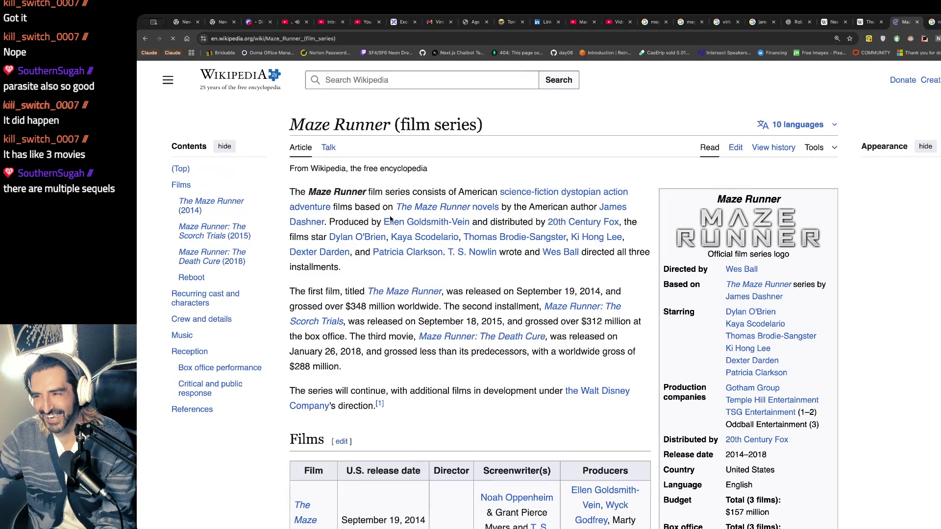
{"action": "scroll", "coordinate": [395, 221], "scroll_direction": "down", "scroll_amount": 1}
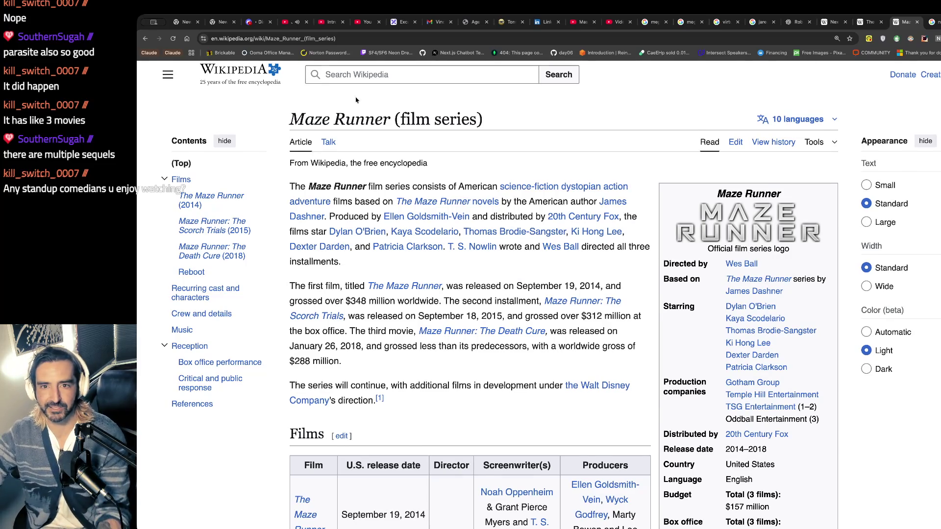
{"action": "left_click", "coordinate": [290, 22]}
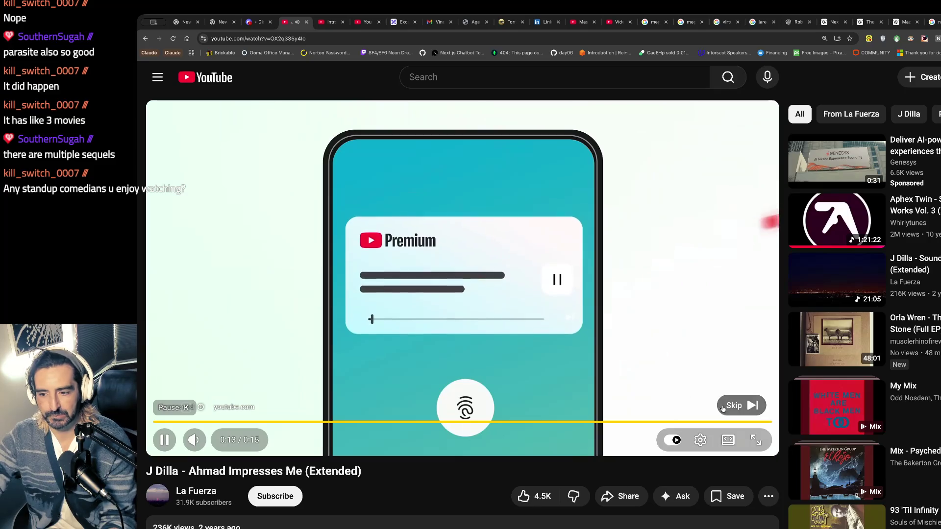
Step: Skip the ad on 'J Dilla - Ahmad Impresses Me (Extended)' and return to Wikipedia
{"action": "left_click", "coordinate": [735, 404]}
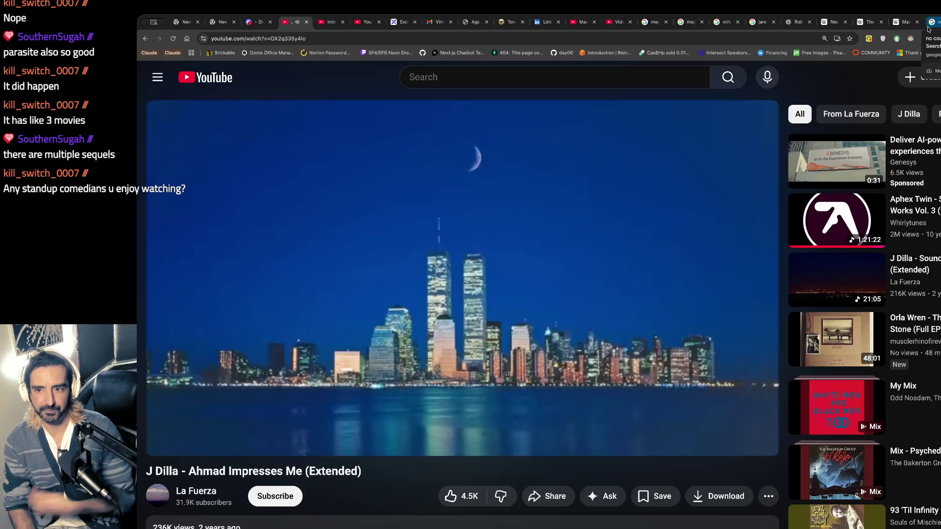
{"action": "left_click", "coordinate": [901, 25]}
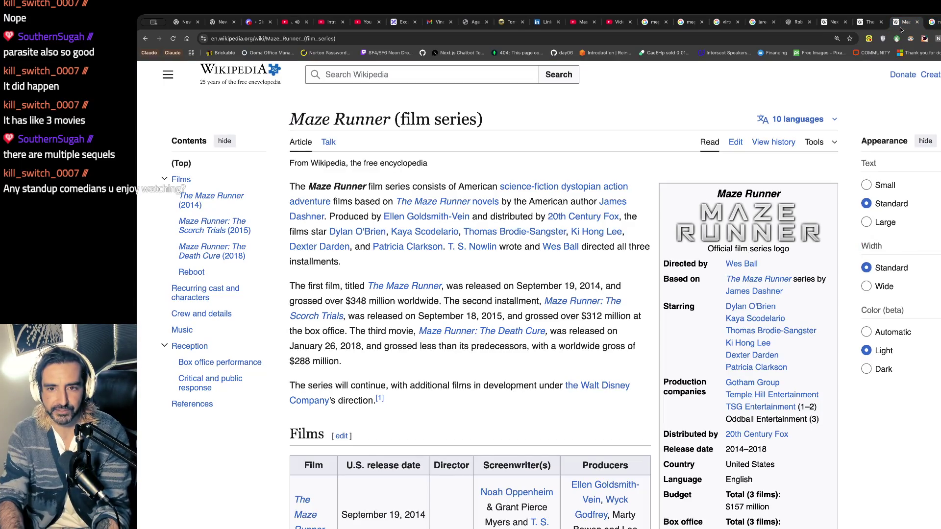
Step: Search Google for 'parasyte director' from the address bar
{"action": "key", "text": "ctrl+l"}
{"action": "type", "text": "paras"}
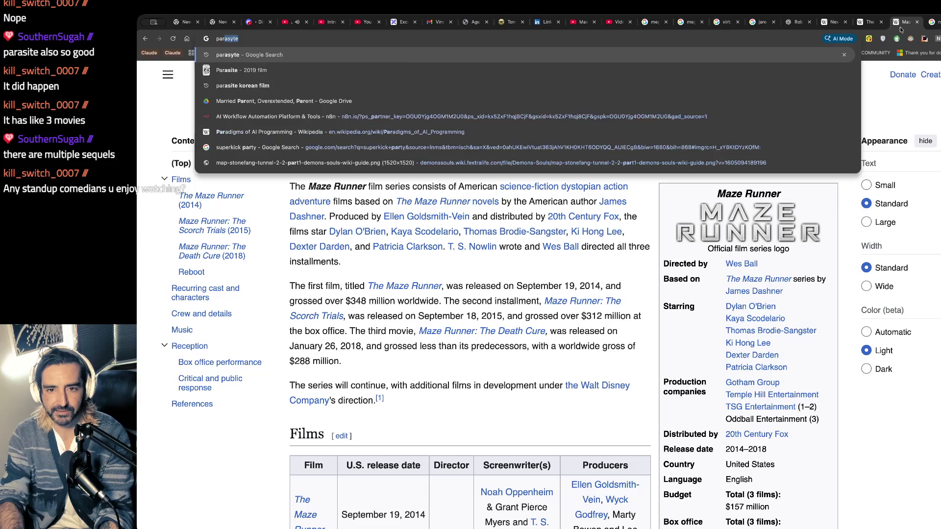
{"action": "type", "text": "yte direc"}
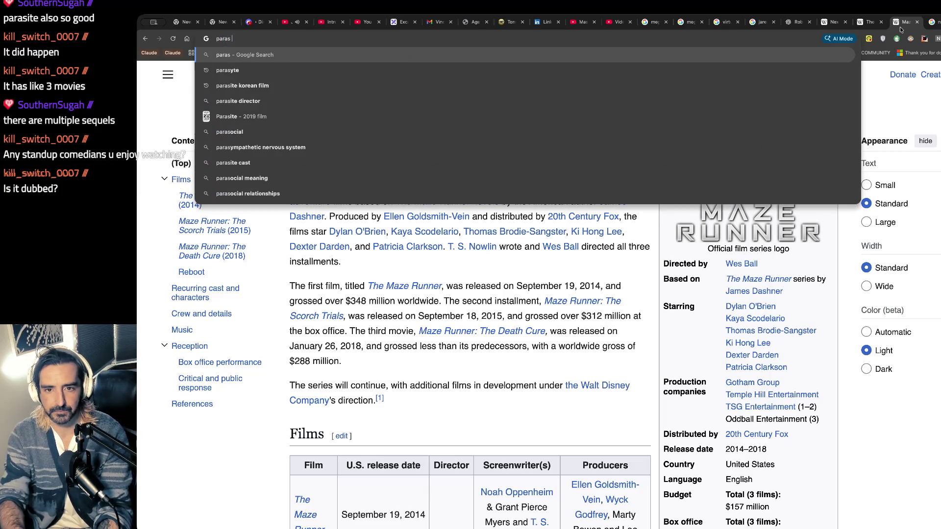
{"action": "key", "text": "Return"}
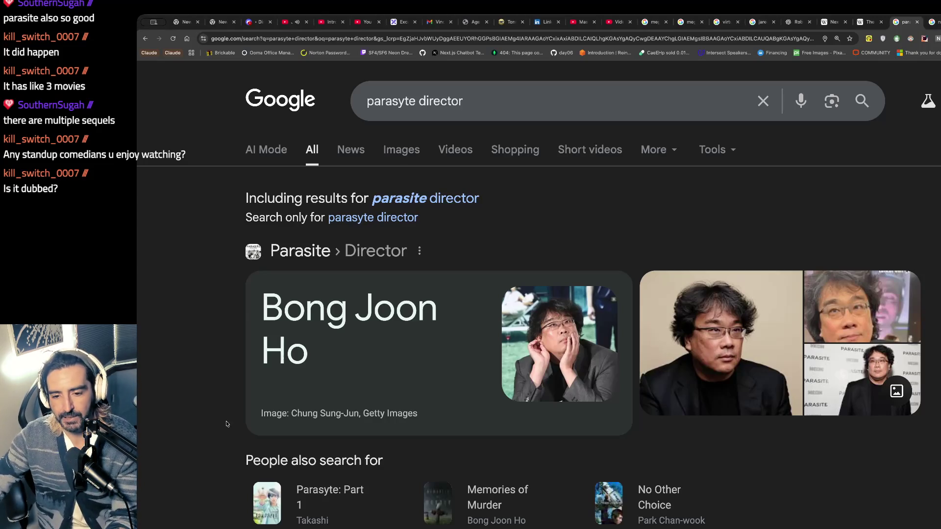
Step: Scroll the Parasite director results and expand the AI Overview about Bong Joon Ho
{"action": "scroll", "coordinate": [226, 421], "scroll_direction": "down", "scroll_amount": 5}
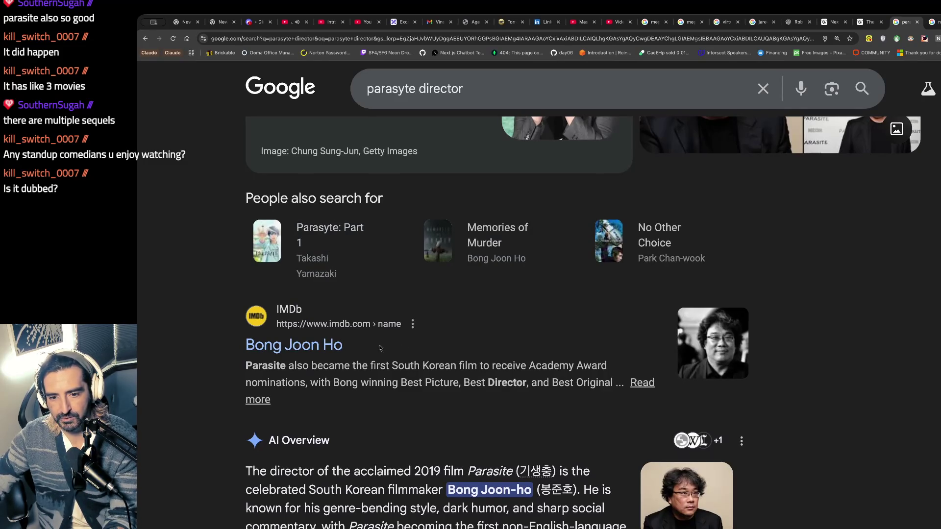
{"action": "scroll", "coordinate": [380, 348], "scroll_direction": "down", "scroll_amount": 3}
{"action": "scroll", "coordinate": [379, 346], "scroll_direction": "down", "scroll_amount": 3}
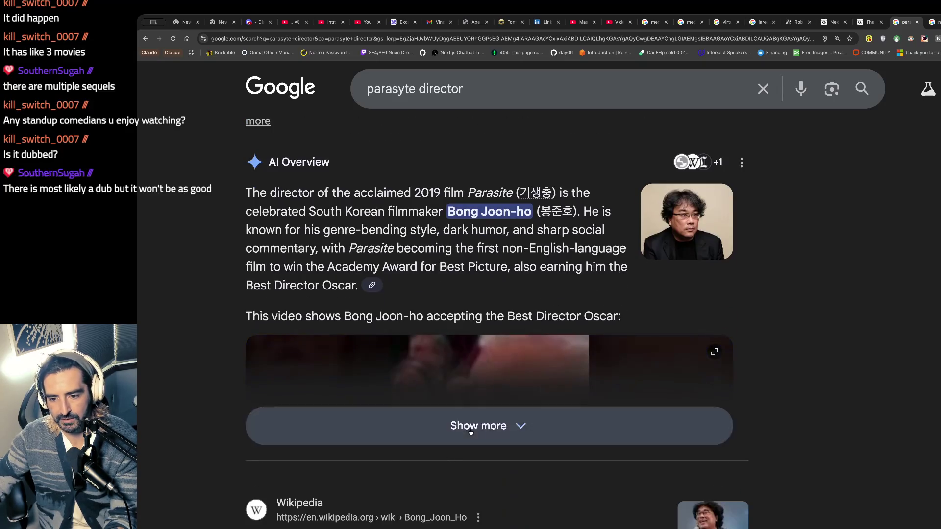
{"action": "left_click", "coordinate": [447, 431]}
{"action": "scroll", "coordinate": [407, 421], "scroll_direction": "down", "scroll_amount": 5}
{"action": "scroll", "coordinate": [408, 422], "scroll_direction": "down", "scroll_amount": 5}
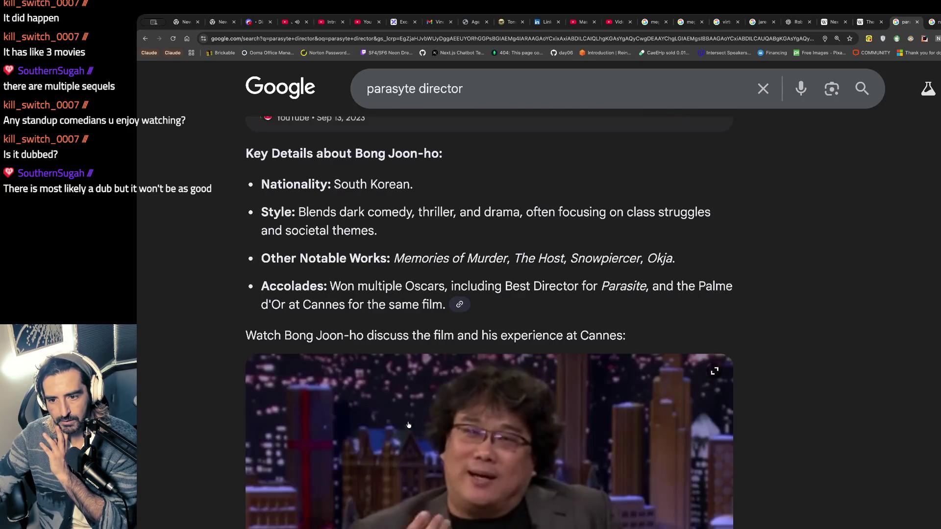
{"action": "scroll", "coordinate": [399, 208], "scroll_direction": "up", "scroll_amount": 15}
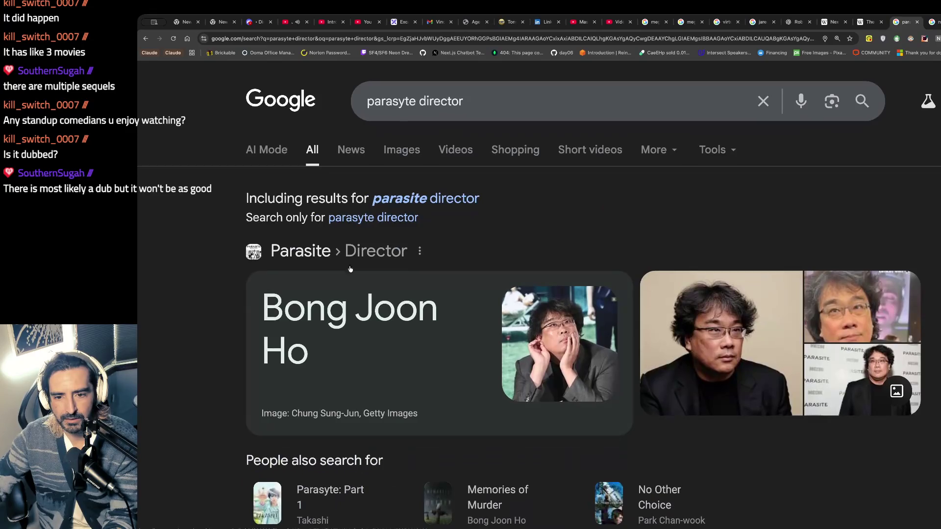
Step: Search 'bong joon ho' and open the Mickey 17 results from his films
{"action": "triple_click", "coordinate": [489, 101]}
{"action": "type", "text": "bong joon ho"}
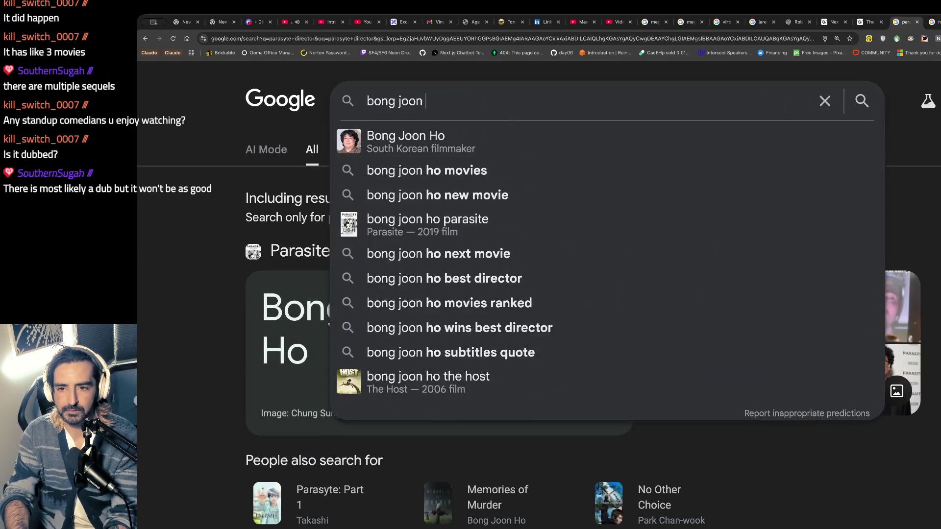
{"action": "key", "text": "Return"}
{"action": "scroll", "coordinate": [441, 165], "scroll_direction": "down", "scroll_amount": 6}
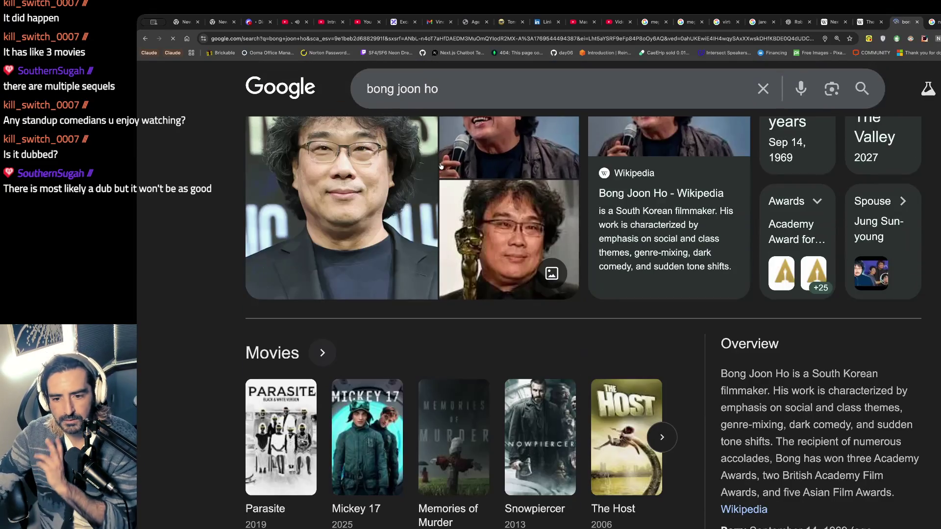
{"action": "left_click", "coordinate": [364, 299]}
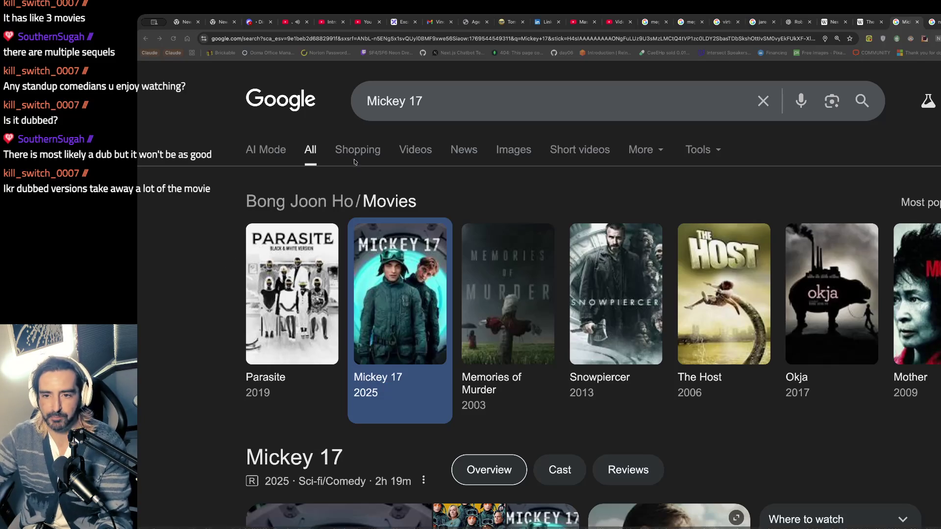
{"action": "left_click", "coordinate": [390, 94]}
Step: Search Google for 'pan's labyrinth', correcting typos in the query
{"action": "type", "text": "pan"}
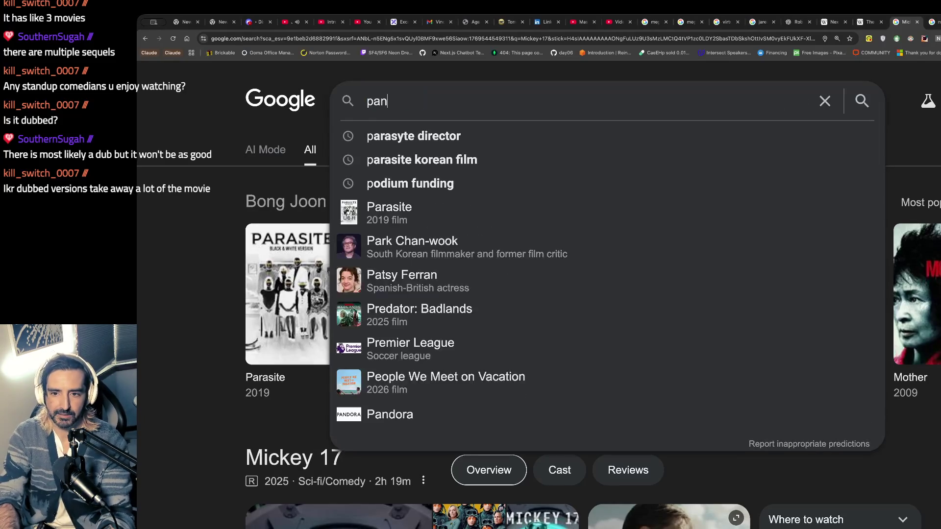
{"action": "type", "text": "s s"}
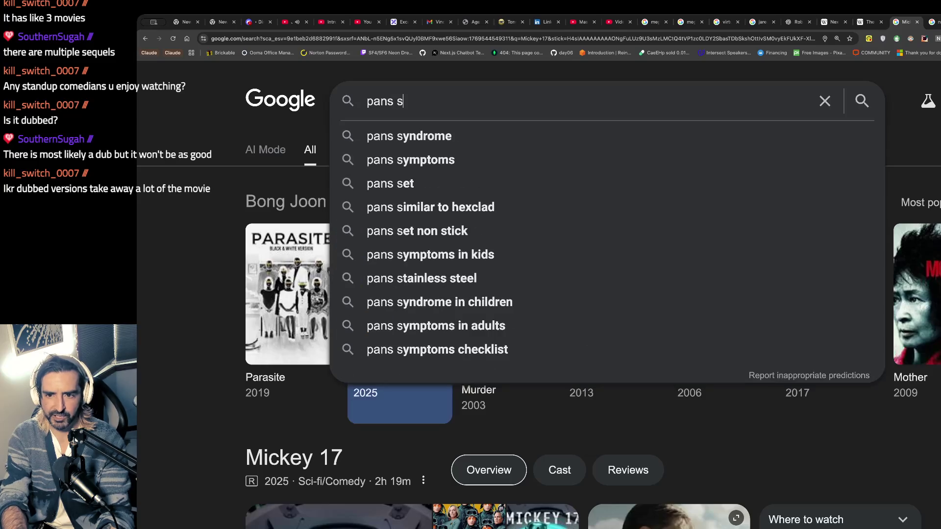
{"action": "key", "text": "BackSpace"}
{"action": "key", "text": "BackSpace"}
{"action": "key", "text": "Down"}
{"action": "key", "text": "Down"}
{"action": "key", "text": "Return"}
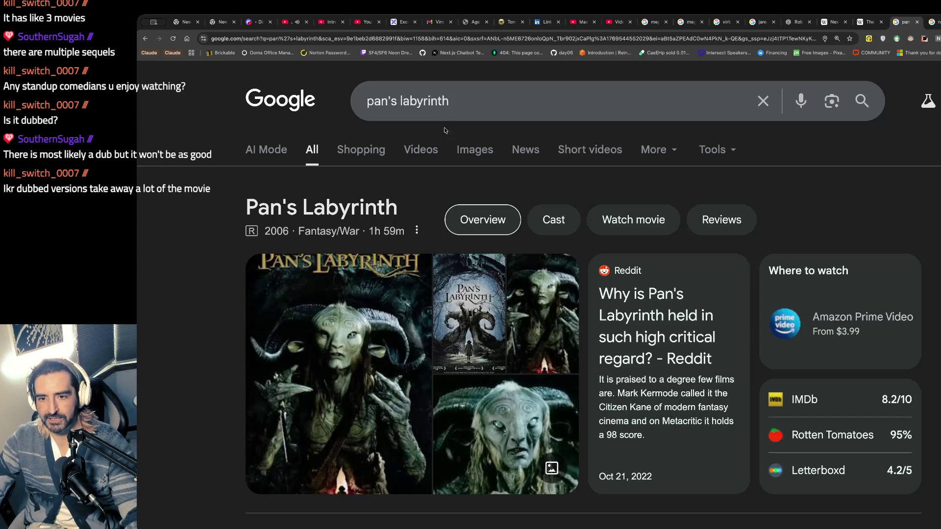
Step: Replace the query text with 'shin godzilla'
{"action": "left_click", "coordinate": [452, 105]}
{"action": "key", "text": "ctrl+a"}
{"action": "type", "text": "shin"}
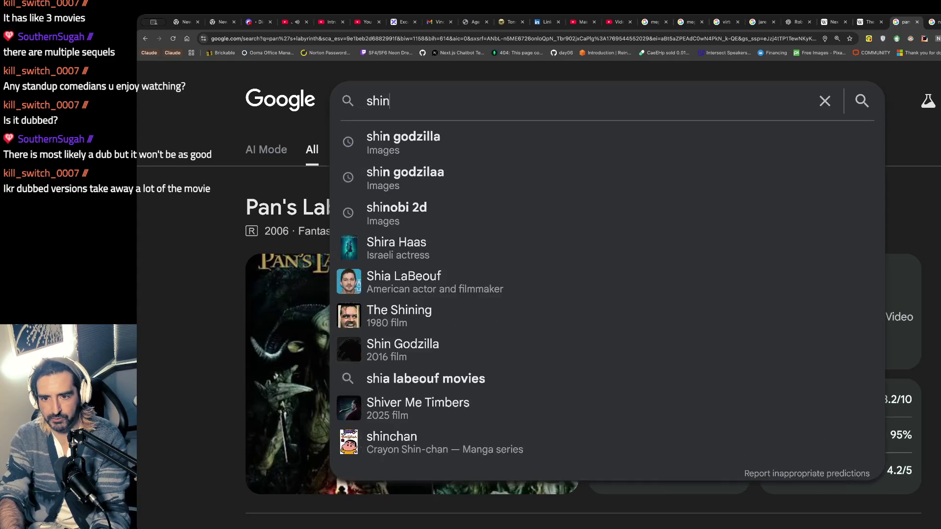
{"action": "type", "text": " godzilla"}
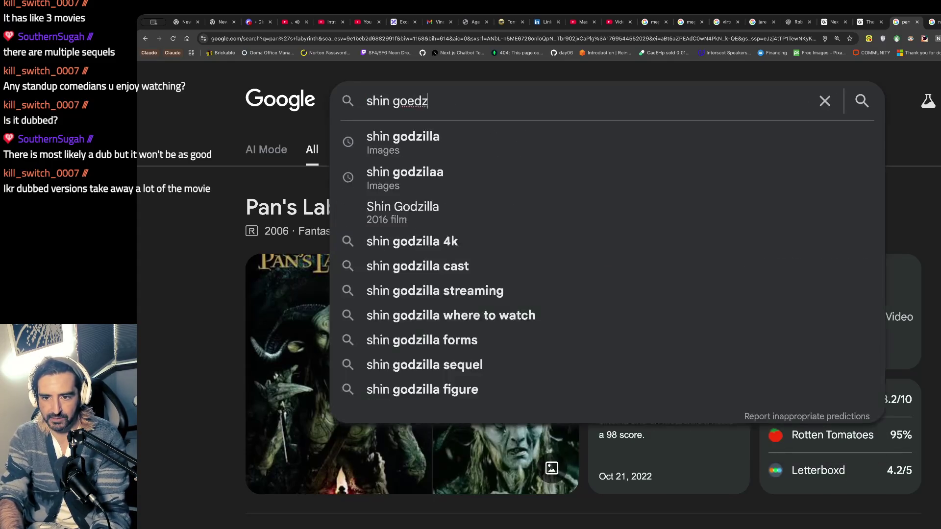
Step: Run the 'shin godzilla' search, skim the overview, then switch to Images results
{"action": "key", "text": "Return"}
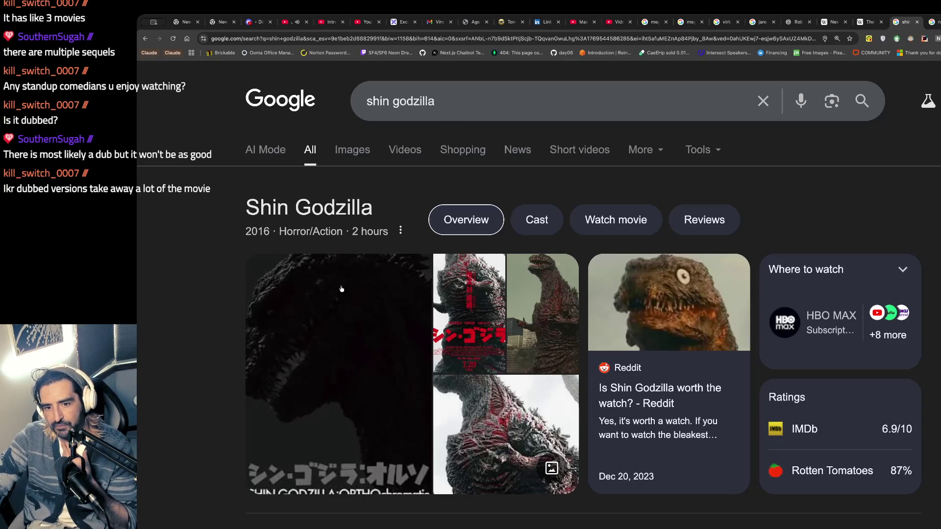
{"action": "scroll", "coordinate": [392, 228], "scroll_direction": "down", "scroll_amount": 1}
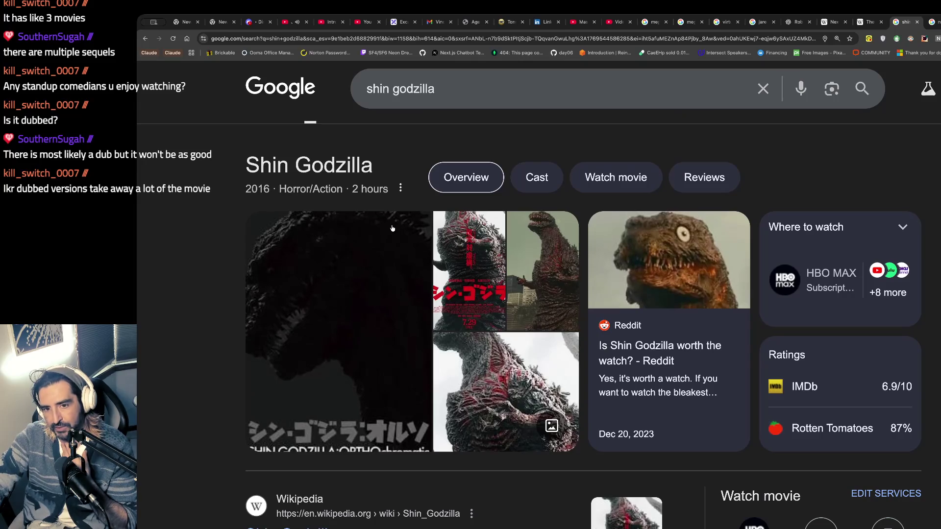
{"action": "scroll", "coordinate": [392, 228], "scroll_direction": "up", "scroll_amount": 1}
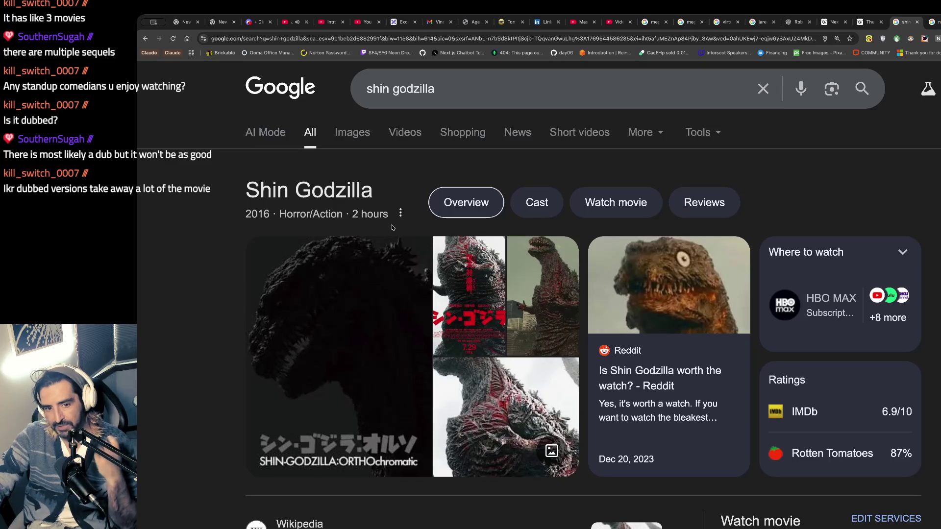
{"action": "left_click", "coordinate": [353, 133]}
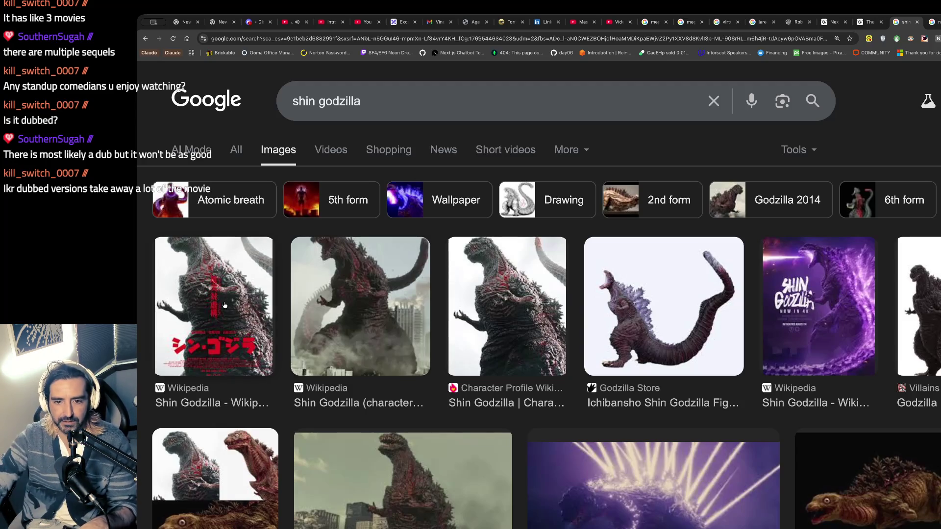
Step: Preview the IMDb Shin Godzilla trailer in the image results
{"action": "scroll", "coordinate": [391, 286], "scroll_direction": "down", "scroll_amount": 3}
{"action": "scroll", "coordinate": [390, 287], "scroll_direction": "down", "scroll_amount": 1}
{"action": "left_click", "coordinate": [391, 286]}
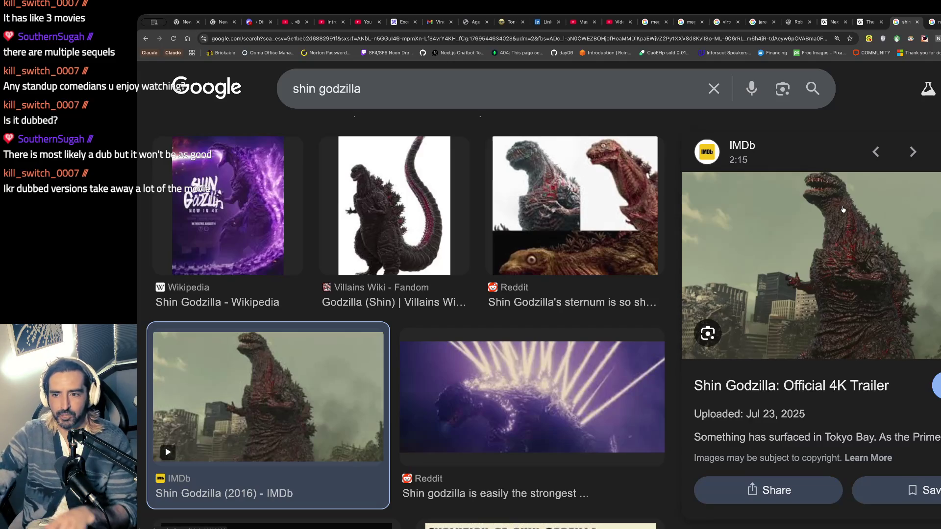
Step: Preview the Reddit Shin Godzilla image, then enter 'godzilla second form shin godzila havoc' on YouTube
{"action": "scroll", "coordinate": [546, 181], "scroll_direction": "down", "scroll_amount": 10}
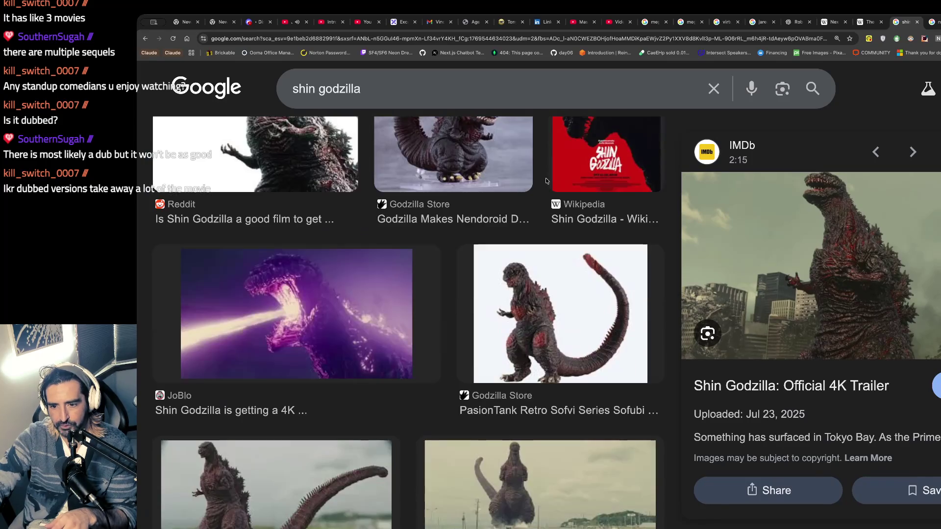
{"action": "scroll", "coordinate": [547, 181], "scroll_direction": "up", "scroll_amount": 10}
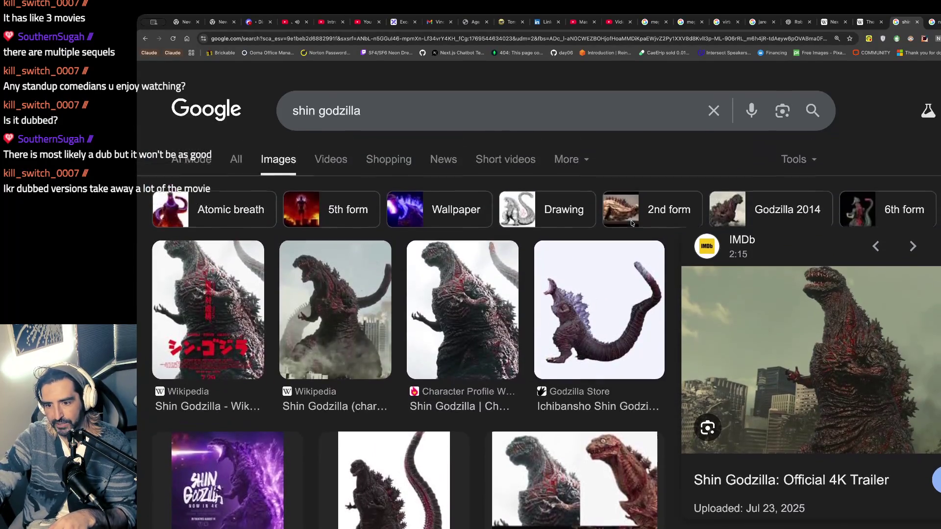
{"action": "scroll", "coordinate": [623, 236], "scroll_direction": "down", "scroll_amount": 4}
{"action": "left_click", "coordinate": [612, 252]}
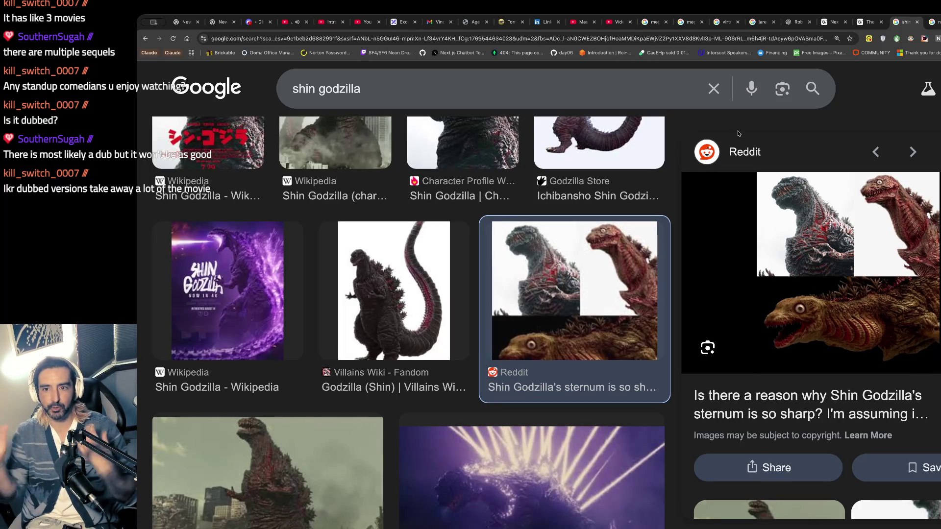
{"action": "left_click", "coordinate": [284, 20]}
{"action": "type", "text": "godz"}
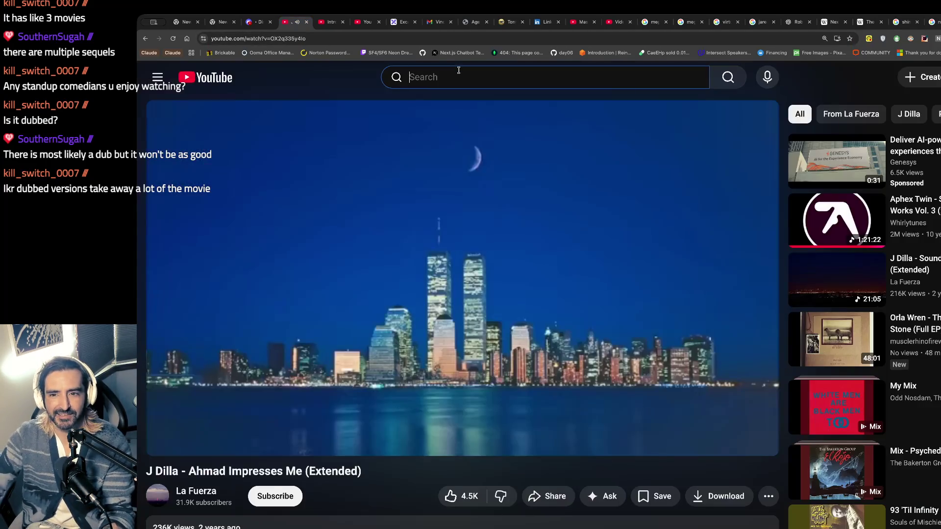
{"action": "type", "text": "illa "}
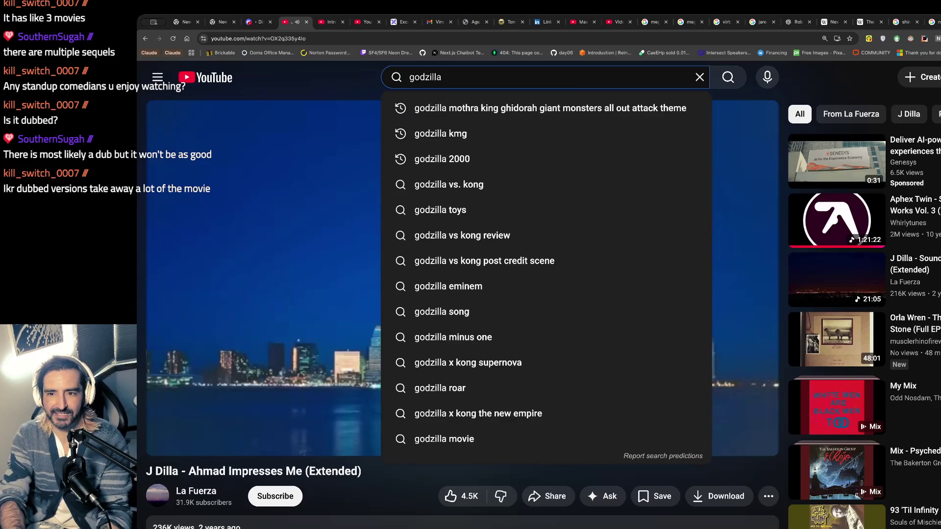
{"action": "type", "text": "second form shi"}
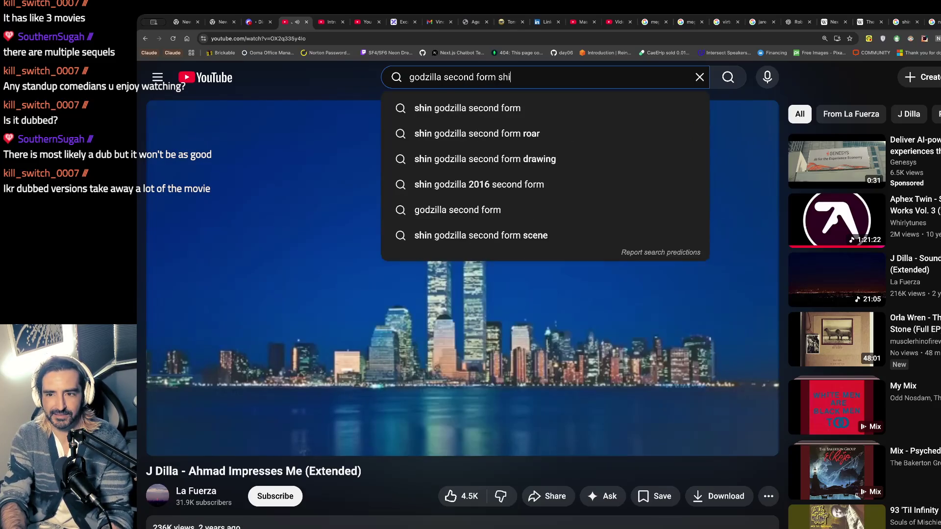
{"action": "type", "text": "n godzila havoc"}
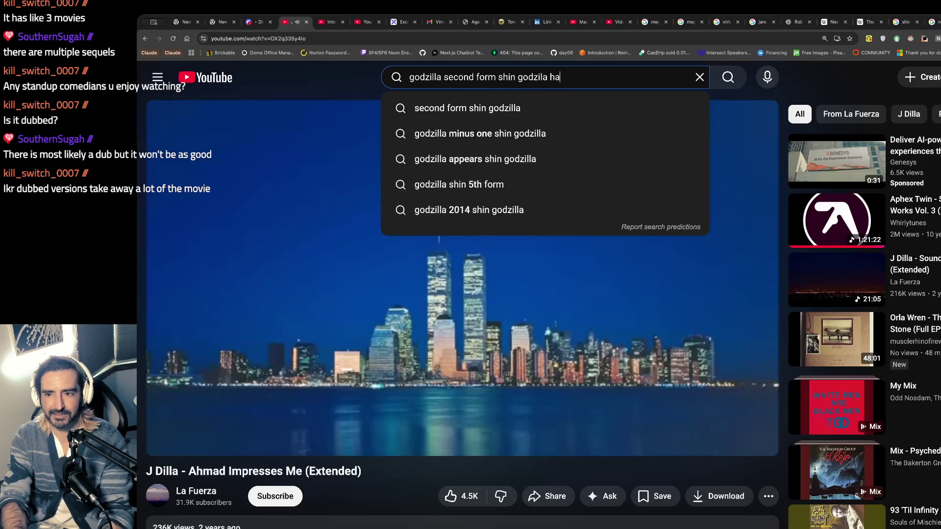
Step: Open the Kamata-kun (Shin Godzilla - Form 2) clip, replay it and pause near 0:04
{"action": "key", "text": "Return"}
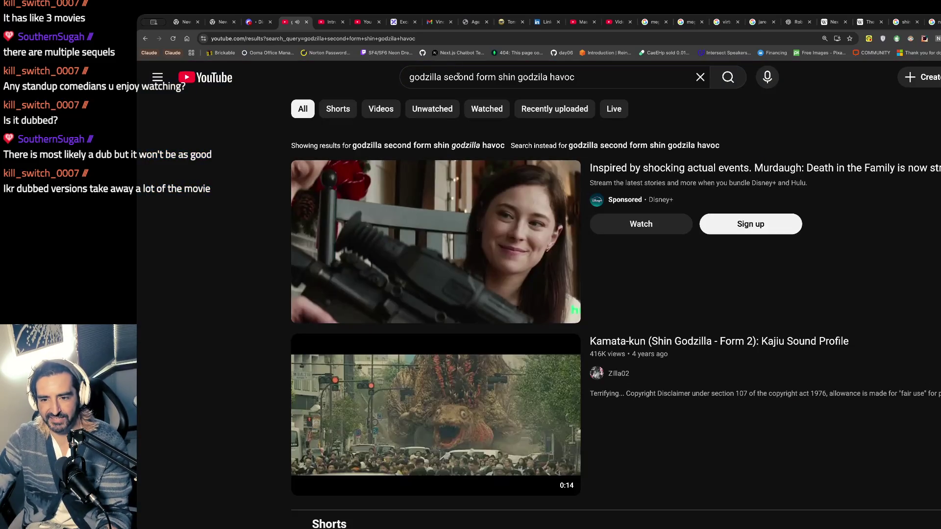
{"action": "left_click", "coordinate": [390, 413]}
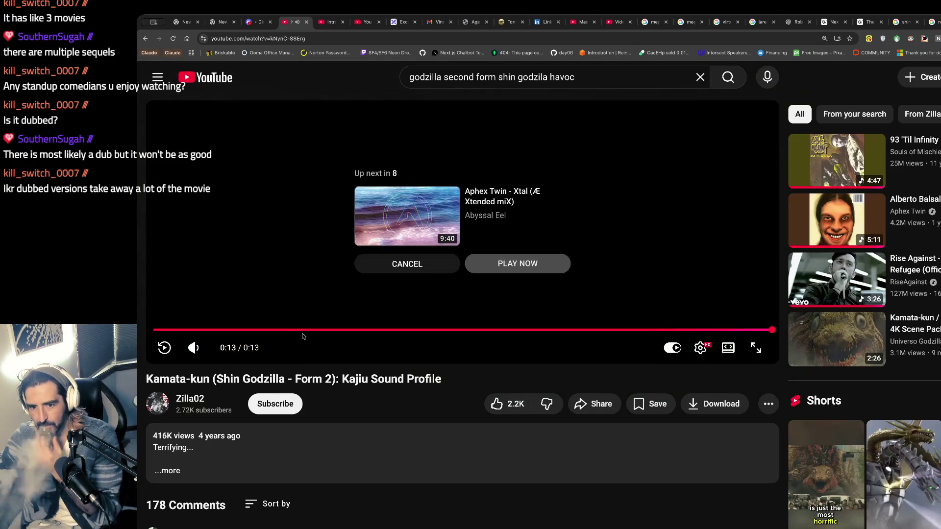
{"action": "left_click", "coordinate": [304, 330]}
{"action": "left_click", "coordinate": [490, 213]}
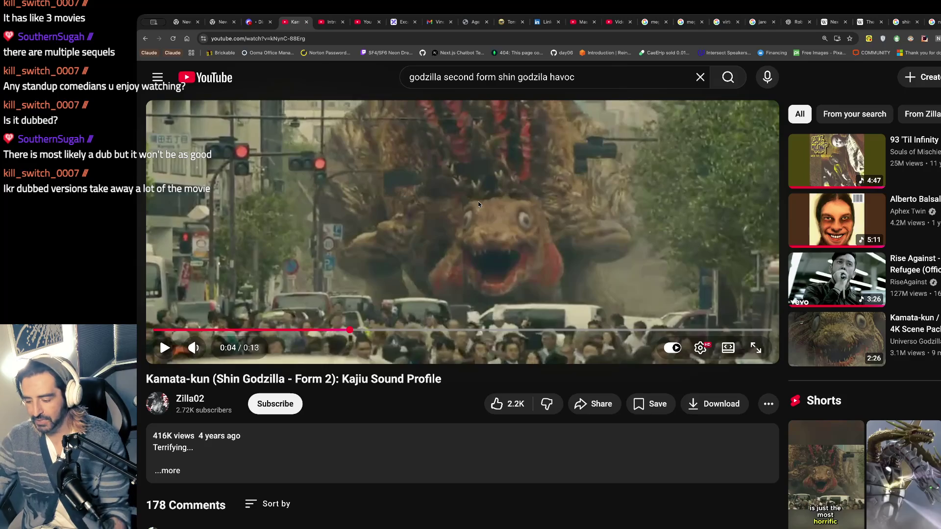
{"action": "left_click", "coordinate": [370, 204]}
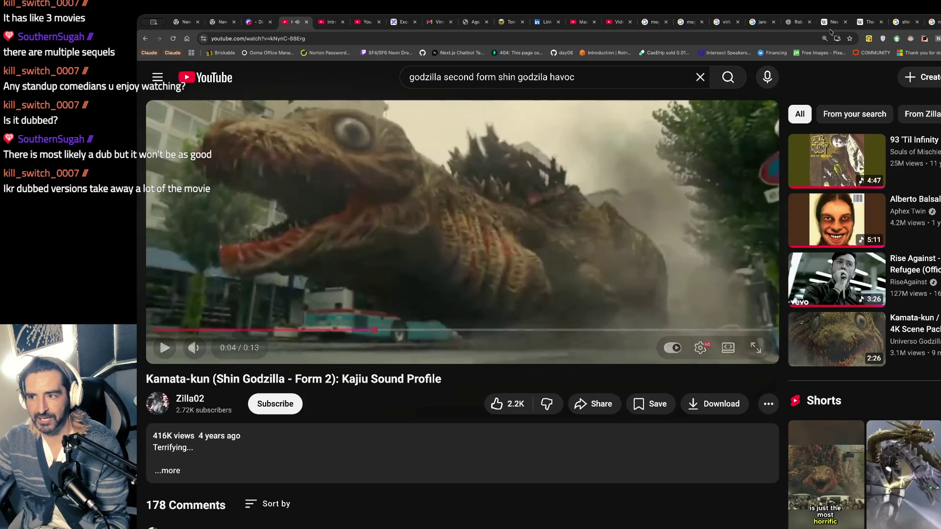
{"action": "left_click", "coordinate": [933, 21]}
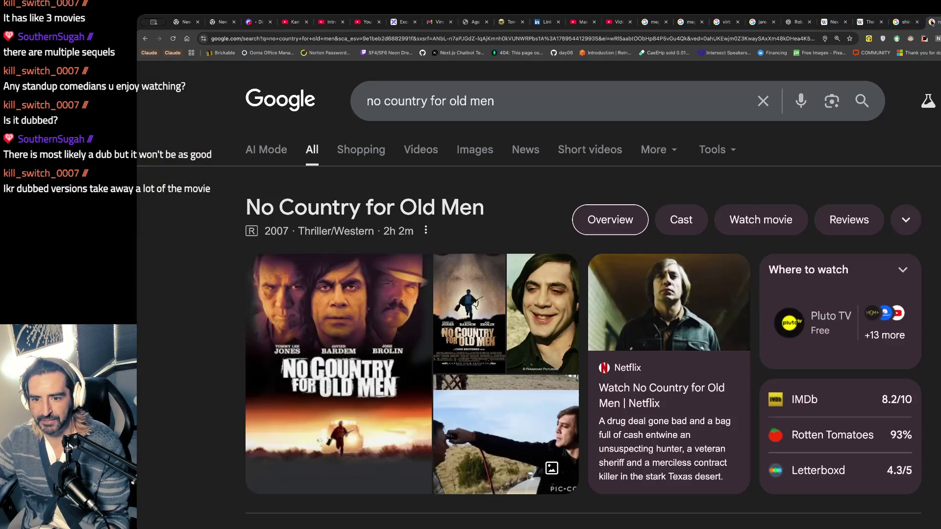
Step: Close the No Country for Old Men tab and preview the Shin Godzilla (2016) IMDb trailer
{"action": "key", "text": "ctrl+w"}
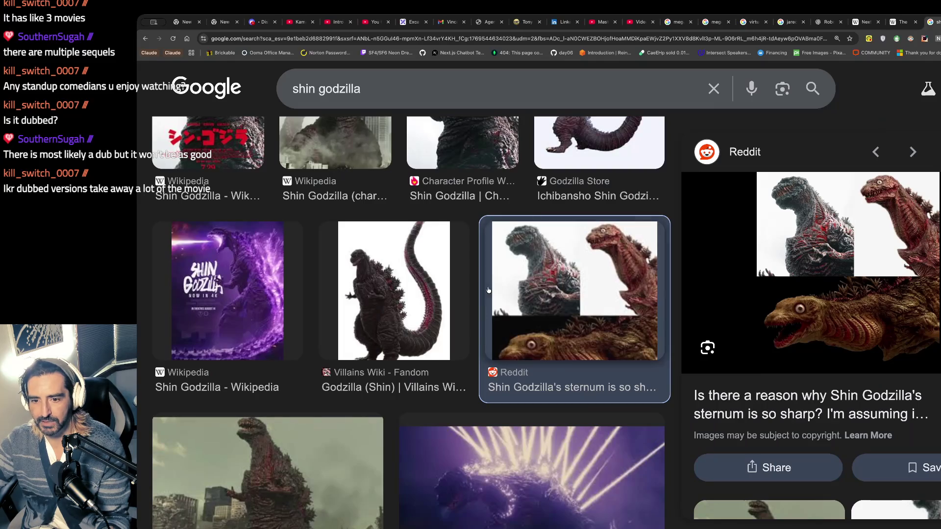
{"action": "scroll", "coordinate": [539, 280], "scroll_direction": "down", "scroll_amount": 4}
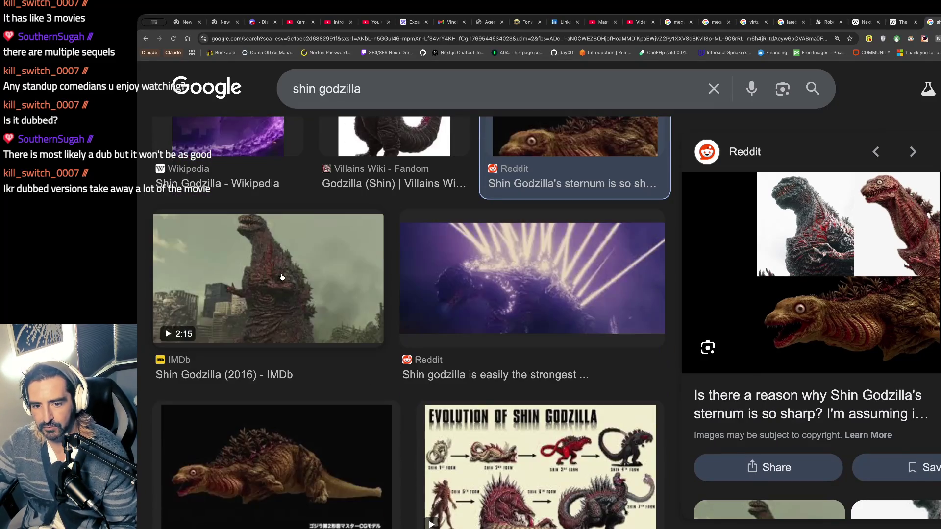
{"action": "left_click", "coordinate": [361, 372]}
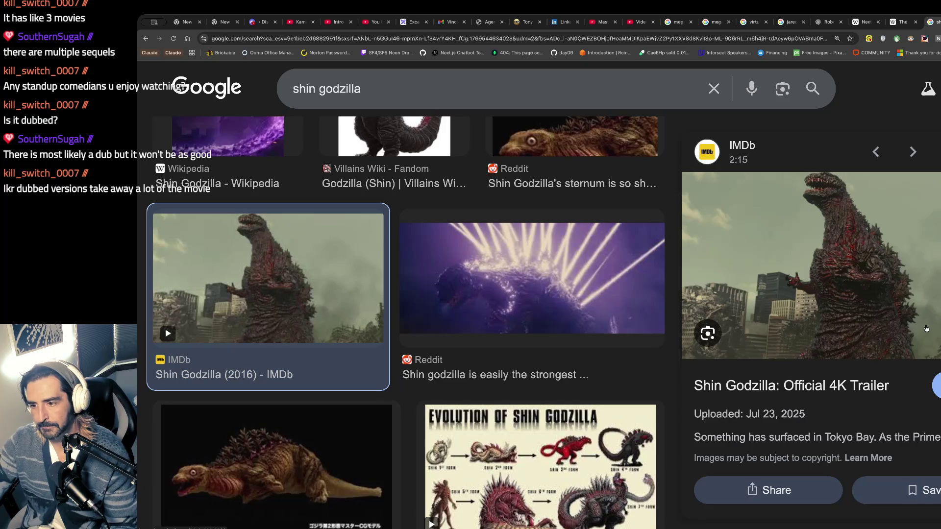
{"action": "scroll", "coordinate": [862, 221], "scroll_direction": "down", "scroll_amount": 4}
{"action": "scroll", "coordinate": [861, 220], "scroll_direction": "down", "scroll_amount": 10}
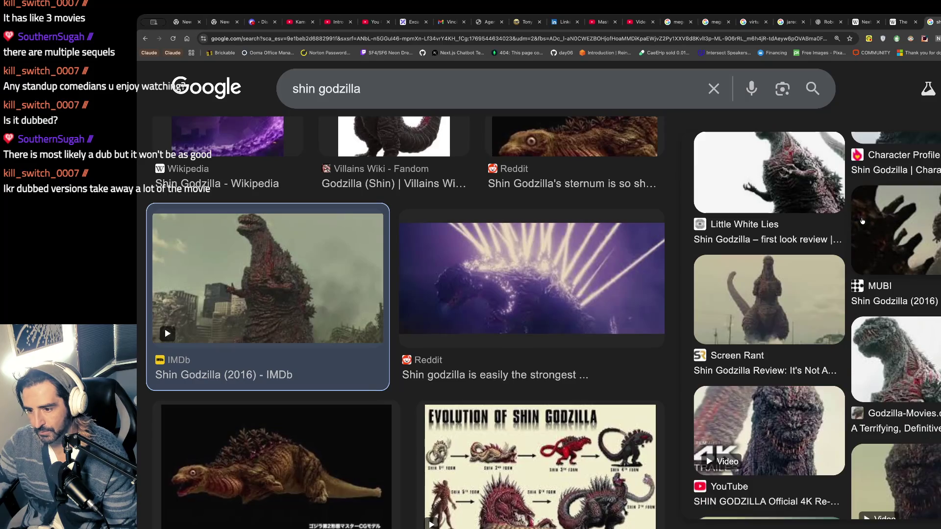
{"action": "scroll", "coordinate": [862, 221], "scroll_direction": "down", "scroll_amount": 4}
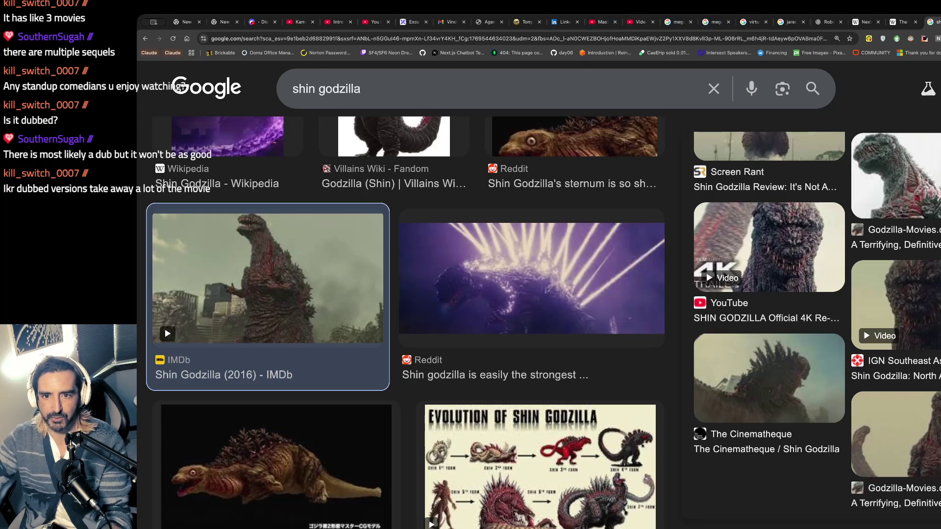
{"action": "left_click", "coordinate": [299, 22]}
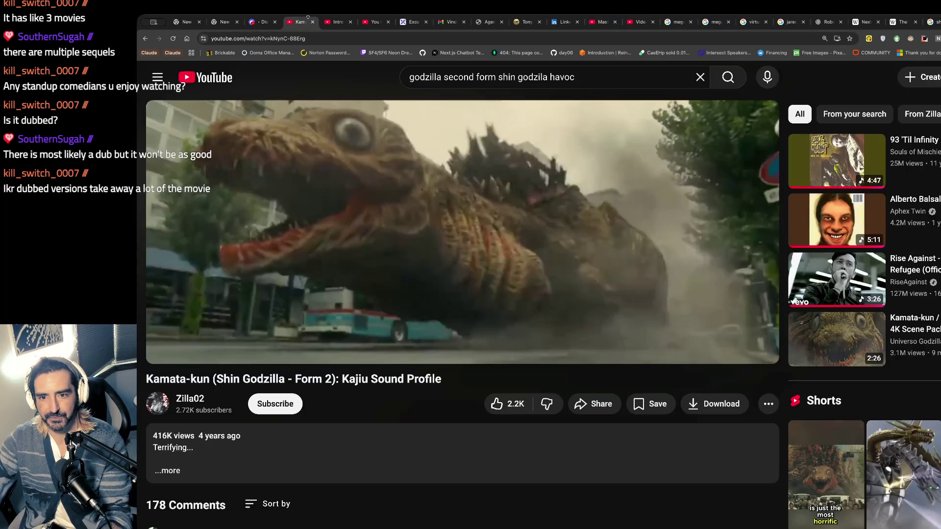
Step: Close the Kamata-kun, Intro to Agent Builder, and Silver Tempest pack-weighing video tabs
{"action": "left_click", "coordinate": [313, 22]}
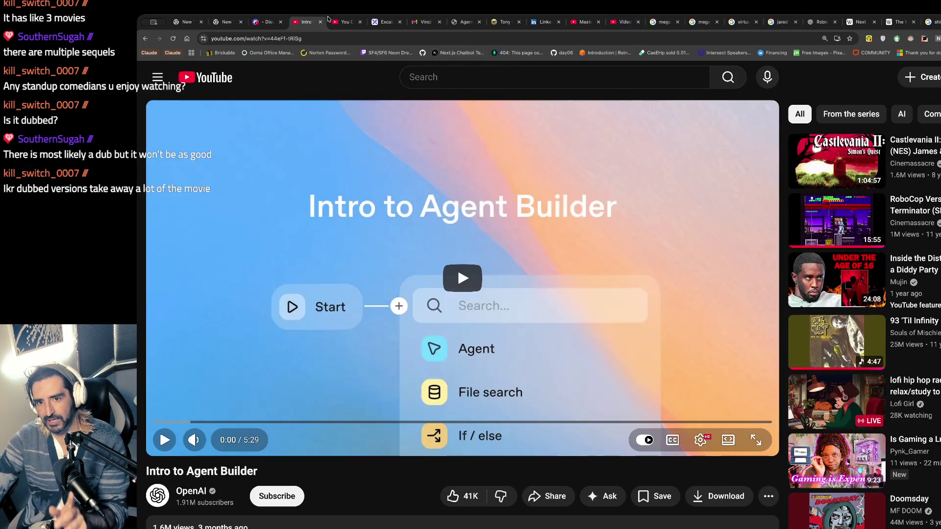
{"action": "left_click", "coordinate": [320, 21]}
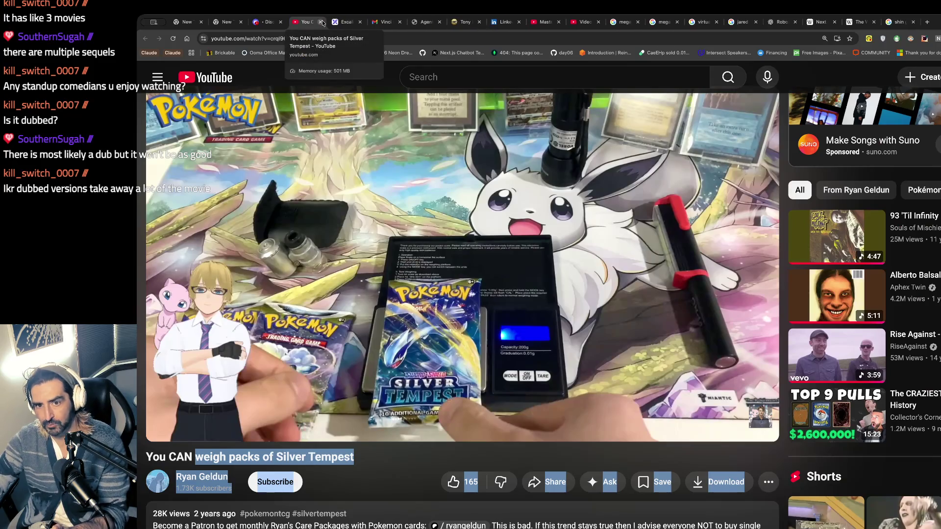
{"action": "left_click", "coordinate": [321, 21]}
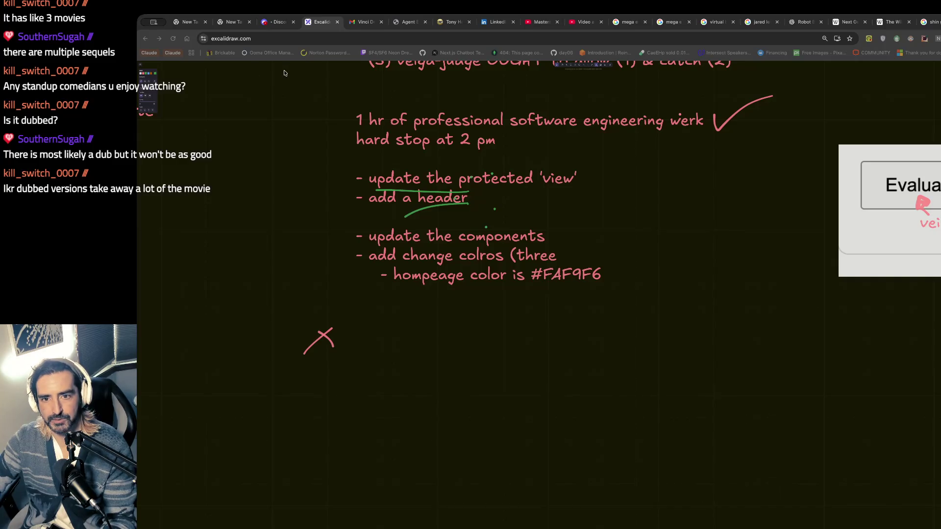
Step: Go to the Masters of the Universe trailer and play Aphex Twin's 'Alberto Balsalm' from suggestions
{"action": "left_click", "coordinate": [541, 22]}
{"action": "left_click", "coordinate": [810, 156]}
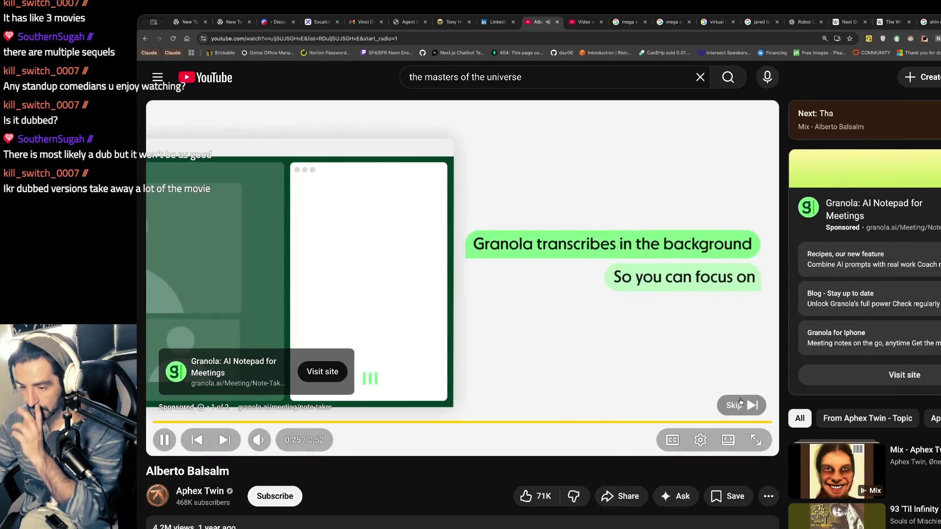
Step: Skip the Granola ad, then reopen the closed ChatGPT chat about Japanese death game films
{"action": "left_click", "coordinate": [741, 405]}
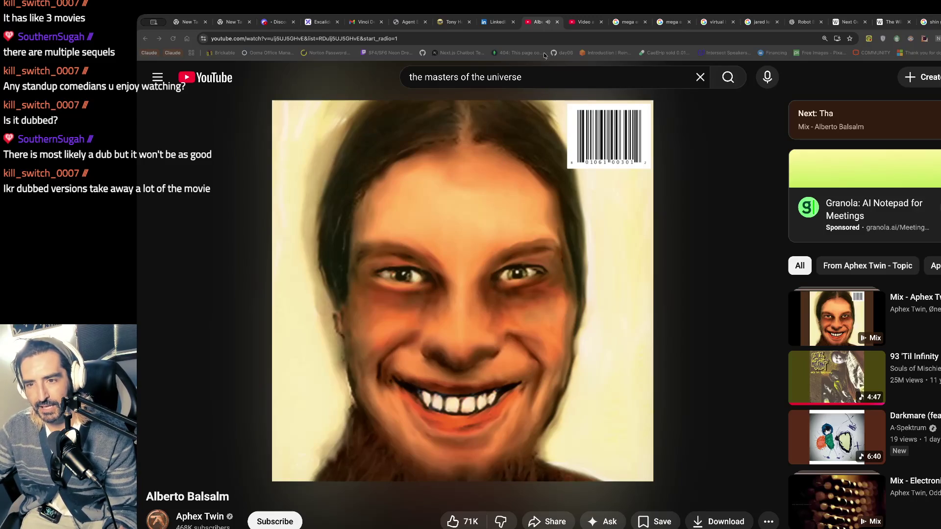
{"action": "key", "text": "ctrl+shift+t"}
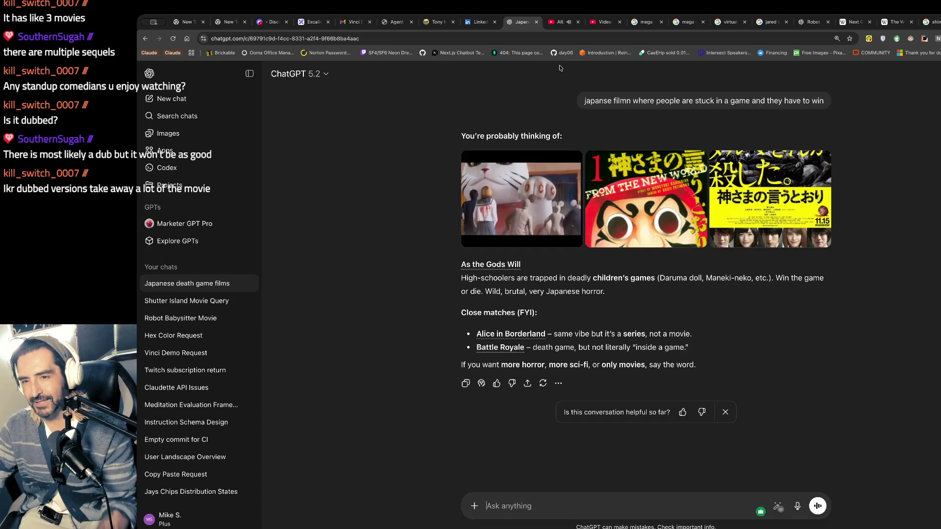
Step: Pass through the YouTube and Agent Eval tabs to the Excalidraw board, scrolled to the task notes
{"action": "key", "text": "ctrl+Tab"}
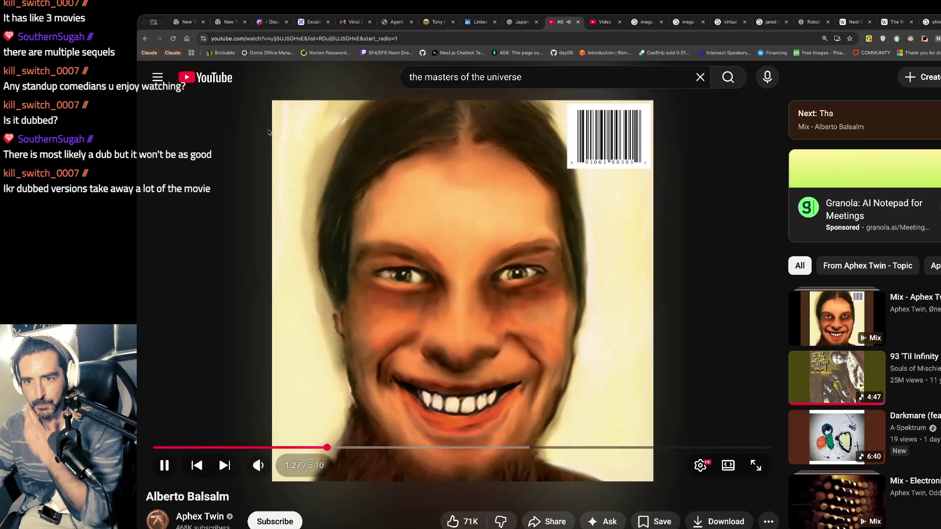
{"action": "left_click", "coordinate": [396, 21]}
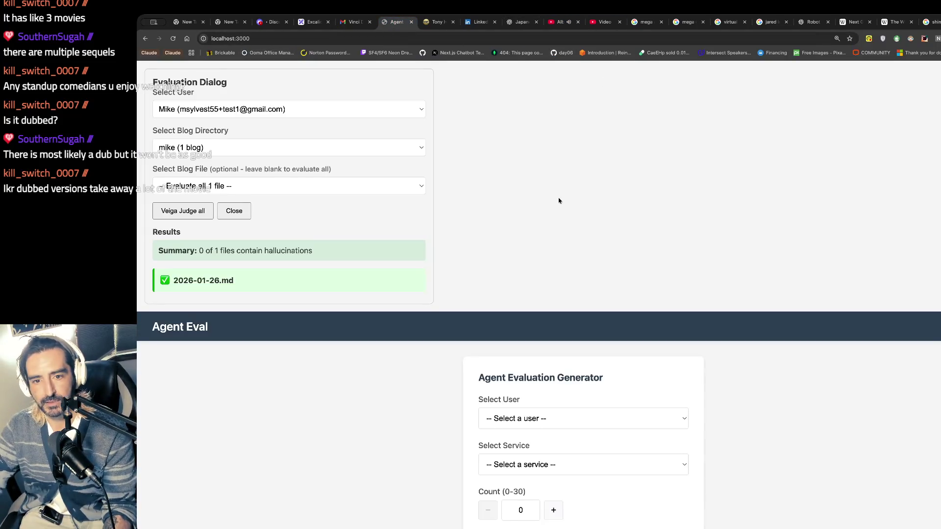
{"action": "left_click", "coordinate": [314, 22]}
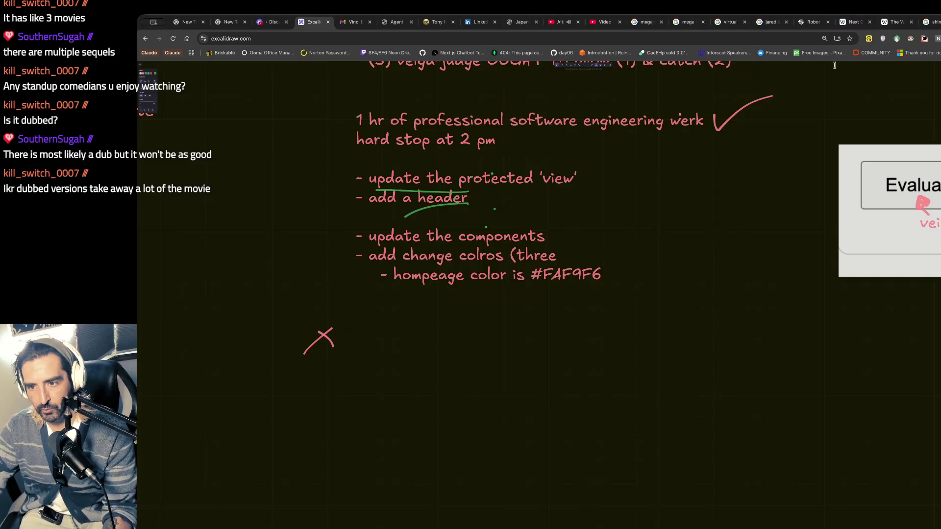
{"action": "scroll", "coordinate": [792, 143], "scroll_direction": "up", "scroll_amount": 3}
{"action": "scroll", "coordinate": [792, 143], "scroll_direction": "up", "scroll_amount": 1}
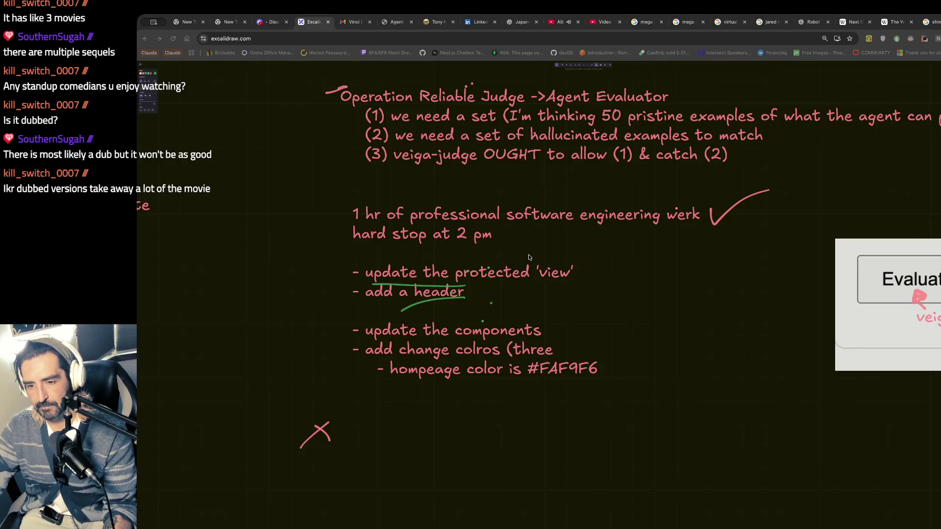
Step: Switch to the Agent Eval tab showing its hallucination evaluation results
{"action": "key", "text": "ctrl+Tab"}
{"action": "key", "text": "ctrl+Tab"}
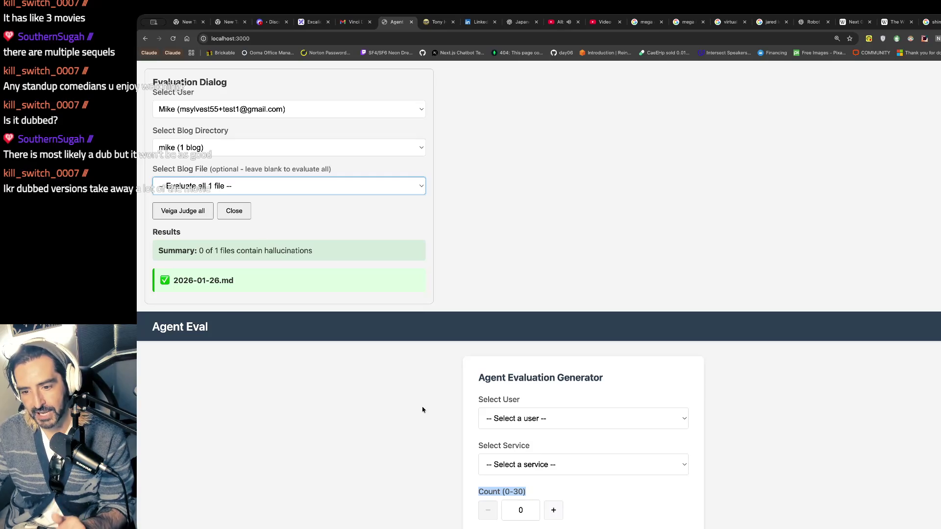
Step: Scroll over the Agent Eval evaluation results, then go back to the Excalidraw task notes
{"action": "scroll", "coordinate": [560, 473], "scroll_direction": "down", "scroll_amount": 4}
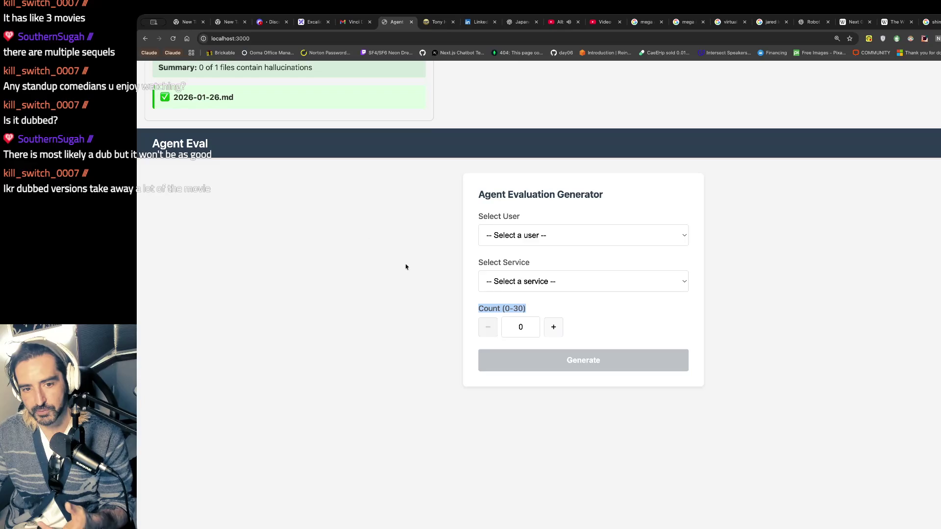
{"action": "scroll", "coordinate": [450, 297], "scroll_direction": "up", "scroll_amount": 4}
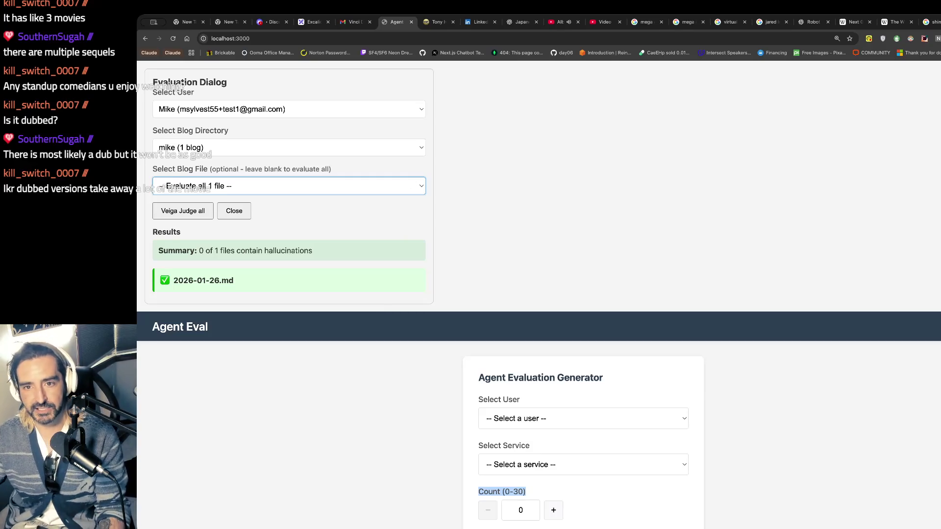
{"action": "left_click", "coordinate": [312, 22]}
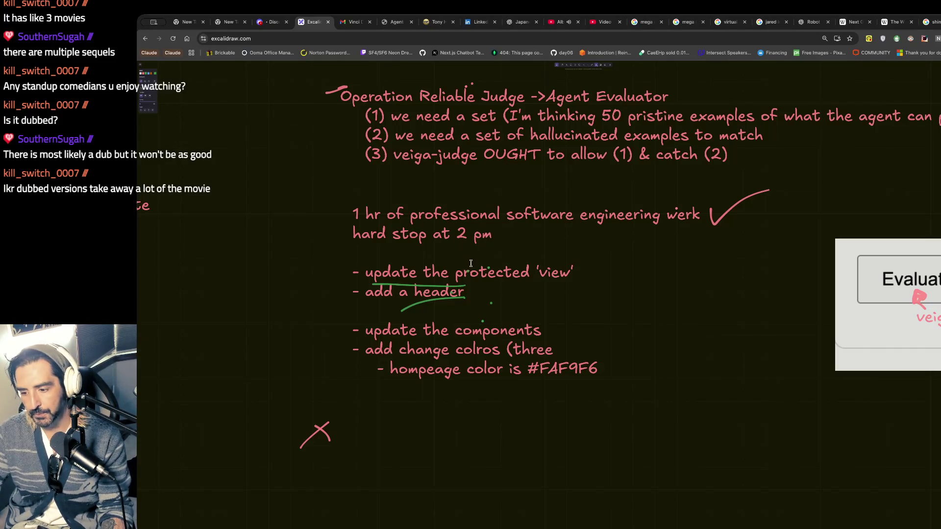
Step: Close the Claude Code test coverage session tab and return to the Excalidraw notes
{"action": "triple_click", "coordinate": [381, 213]}
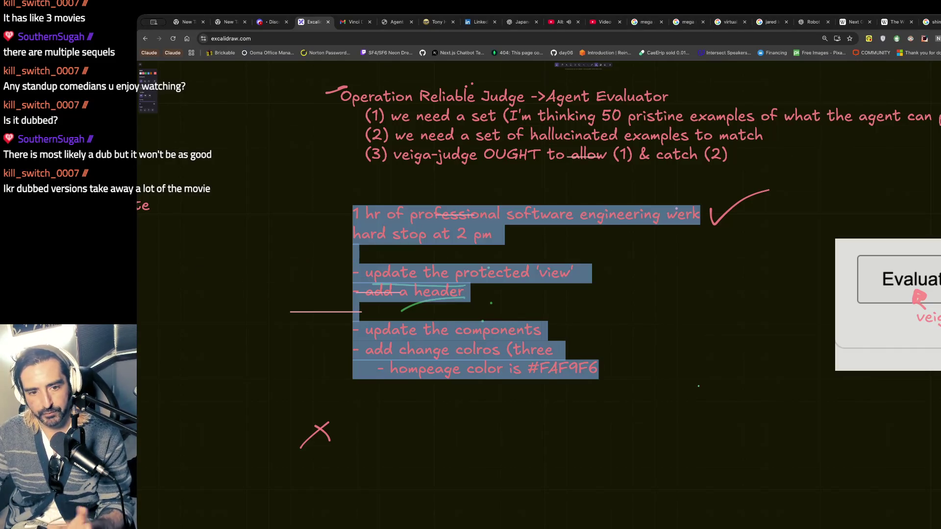
{"action": "left_click", "coordinate": [211, 252]}
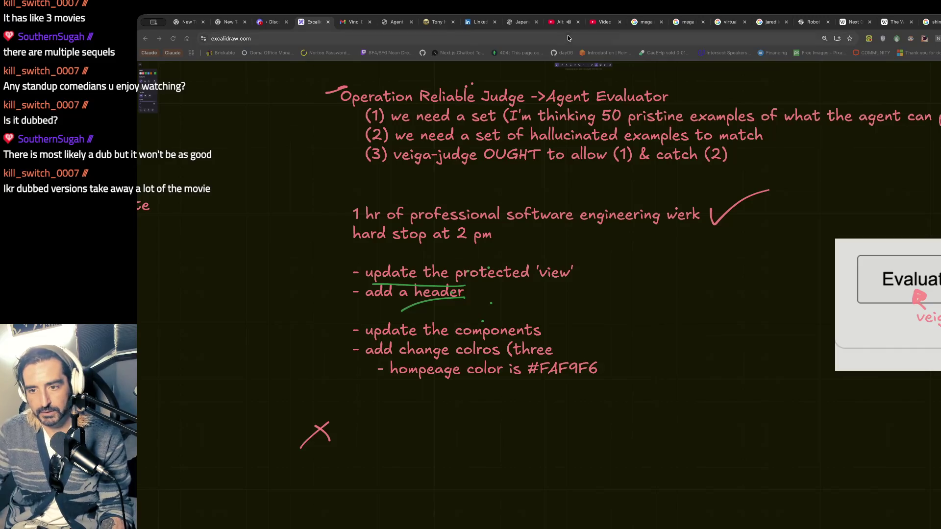
{"action": "left_click", "coordinate": [504, 24]}
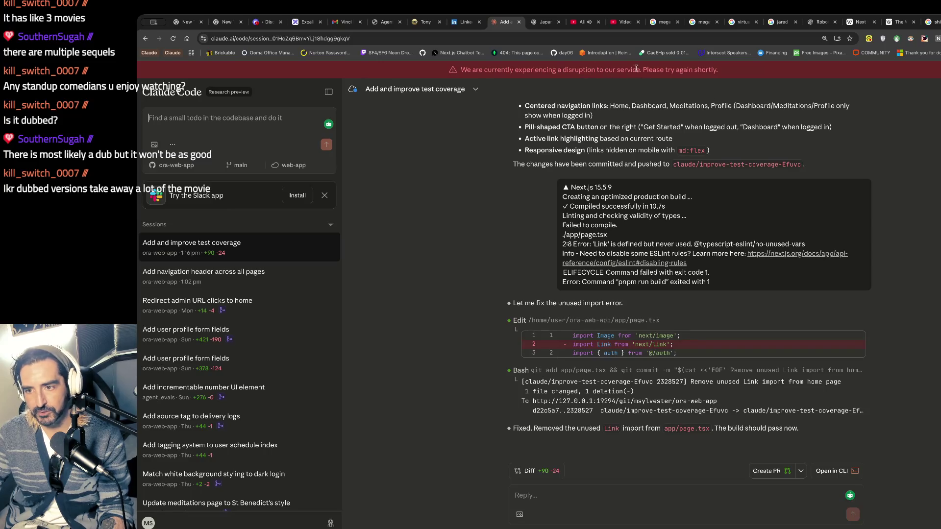
{"action": "left_click", "coordinate": [519, 21]}
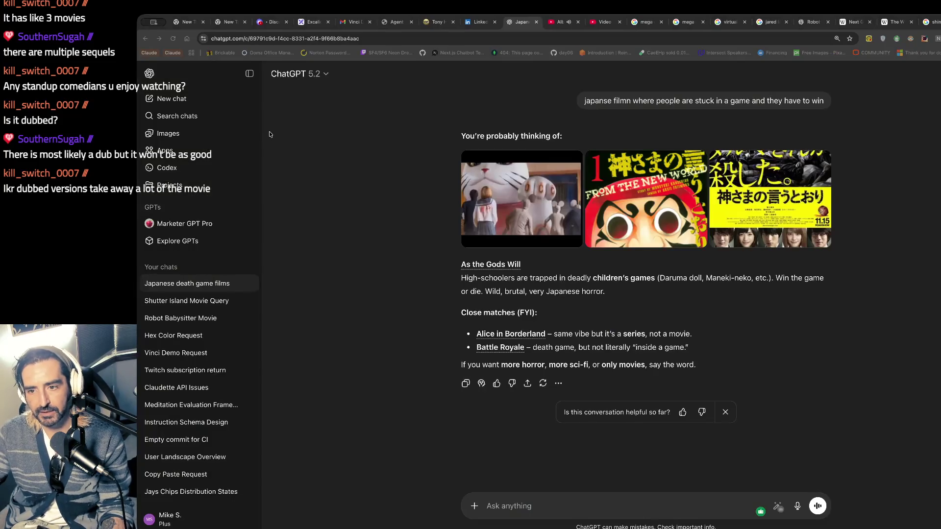
{"action": "left_click", "coordinate": [307, 21]}
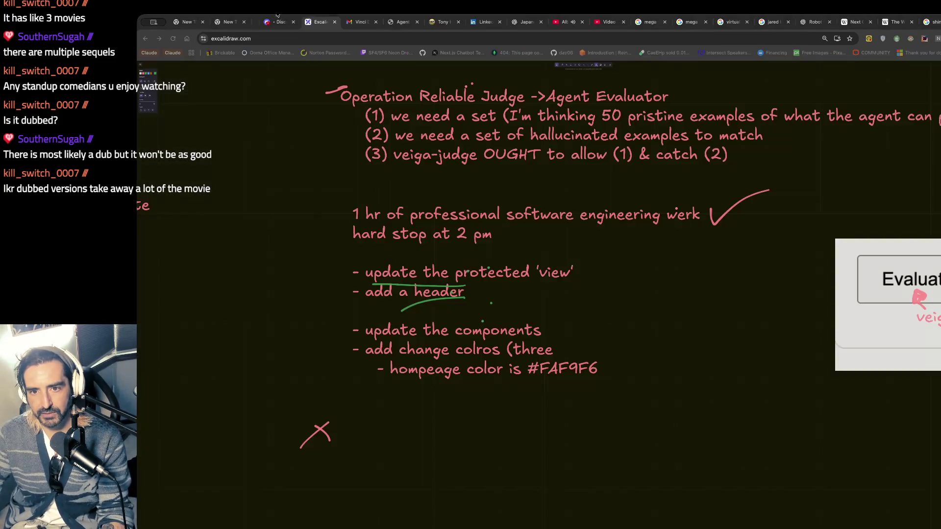
Step: Close the Claude Code dfdf session and Discord stream tabs, ending on the Excalidraw notes
{"action": "left_click_drag", "start_coordinate": [267, 22], "coordinate": [276, 17]}
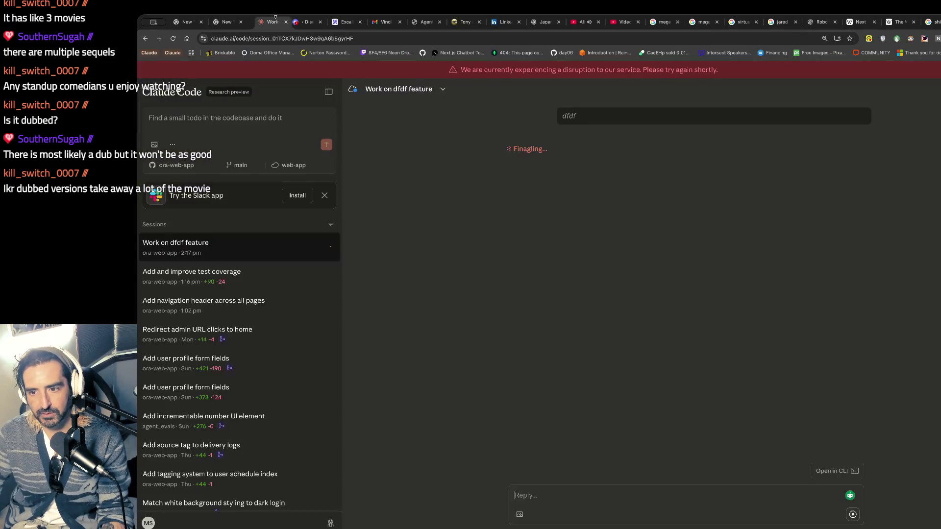
{"action": "left_click", "coordinate": [280, 21]}
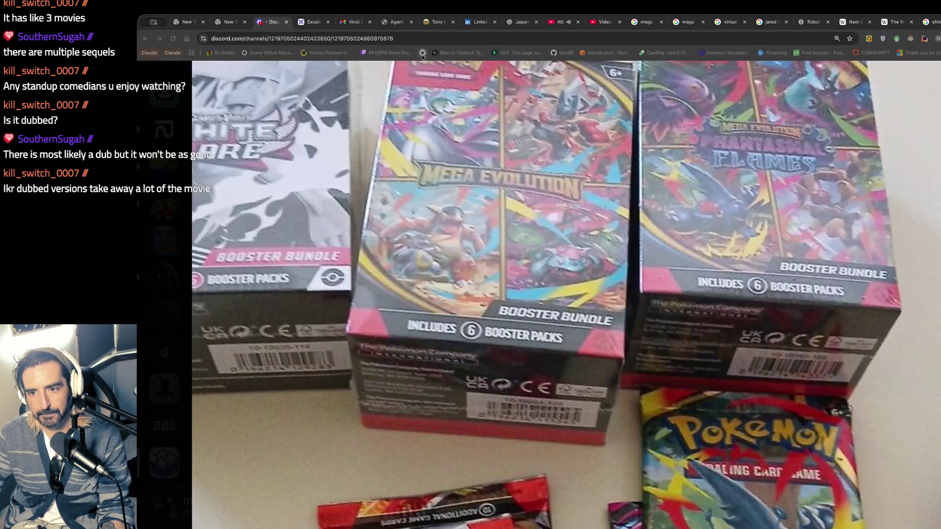
{"action": "left_click", "coordinate": [286, 22]}
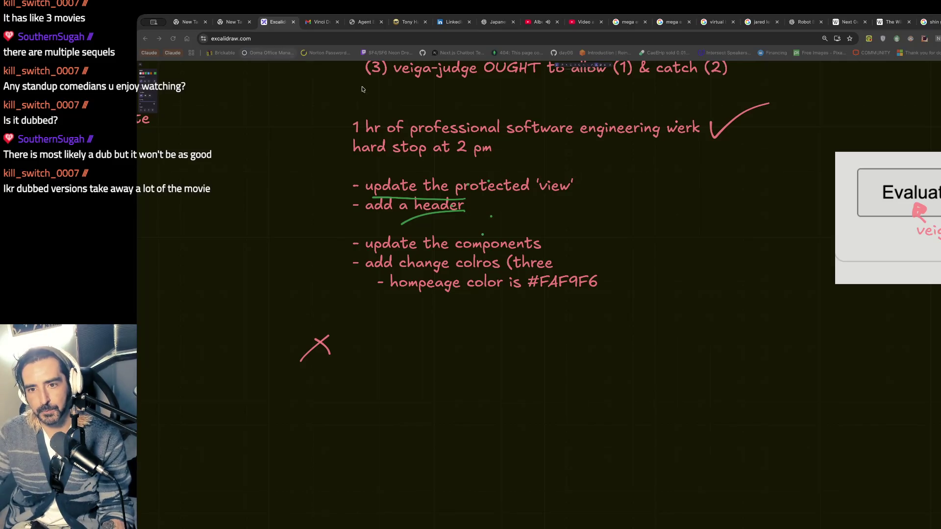
{"action": "left_click", "coordinate": [358, 32]}
{"action": "left_click", "coordinate": [361, 25]}
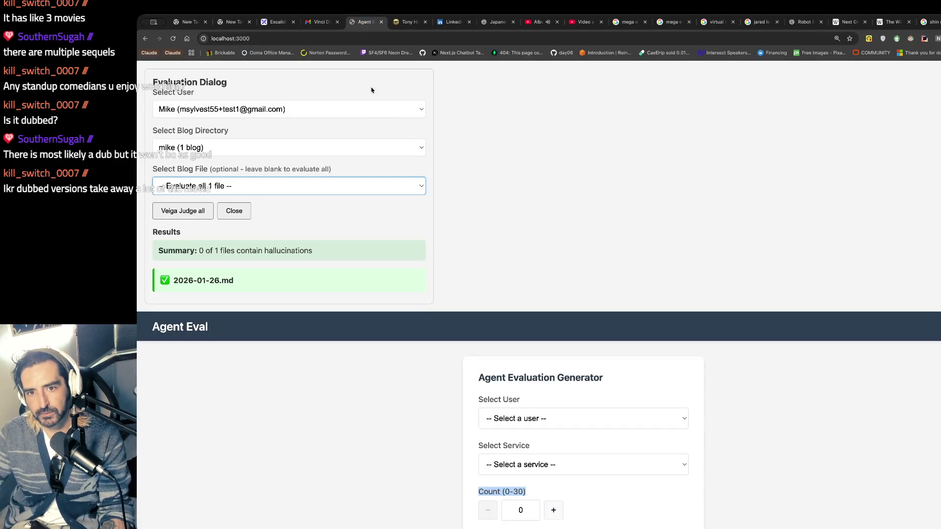
{"action": "left_click", "coordinate": [277, 28]}
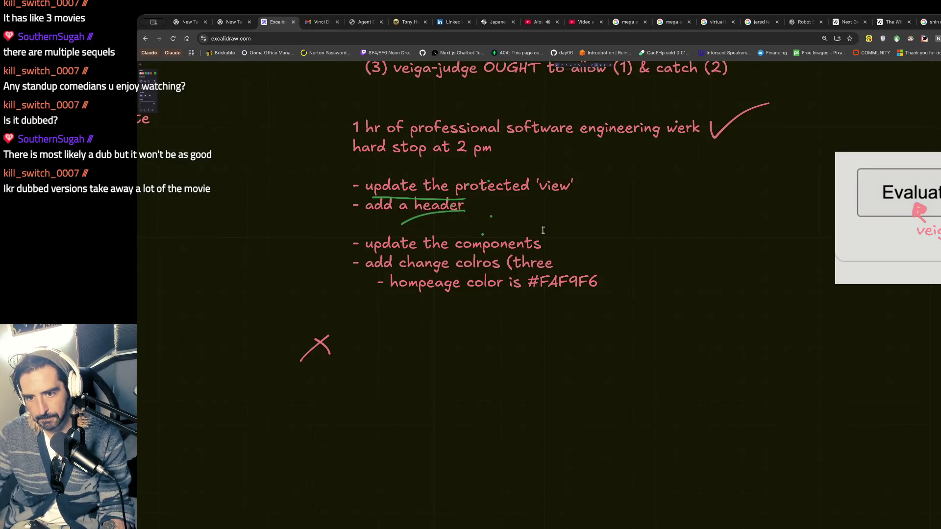
Step: Add item '(4) run the agentic workflow in the same directory as the eval' to the list
{"action": "scroll", "coordinate": [544, 231], "scroll_direction": "up", "scroll_amount": 5}
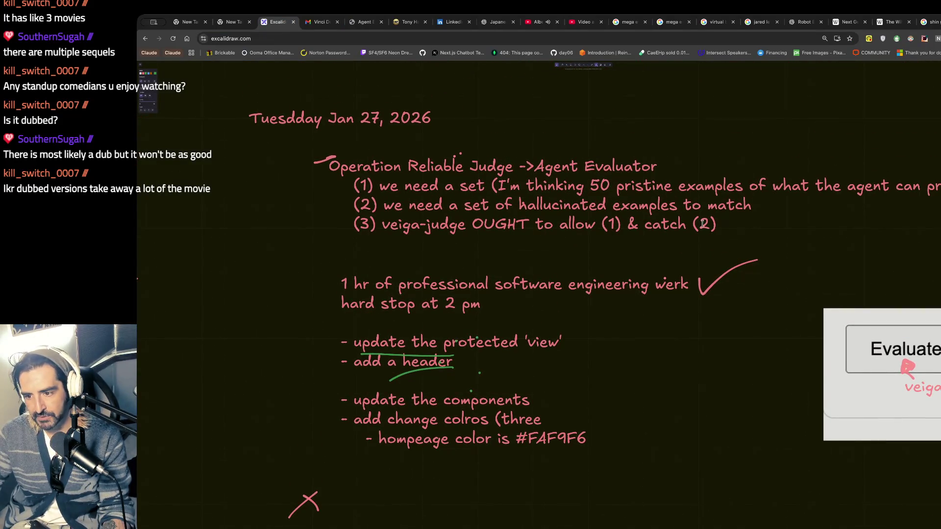
{"action": "left_click", "coordinate": [704, 224]}
{"action": "key", "text": "Escape"}
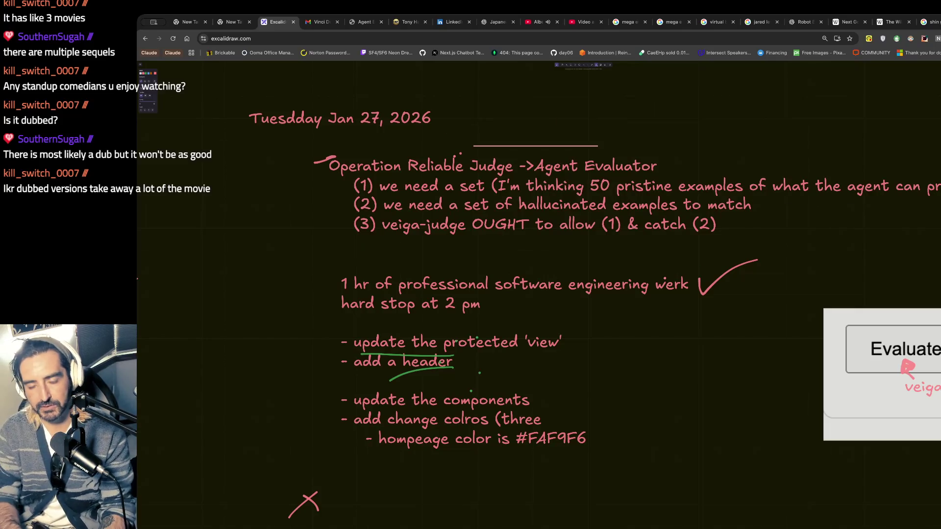
{"action": "type", "text": "(4"}
{"action": "type", "text": ") udpates"}
{"action": "key", "text": "BackSpace"}
{"action": "key", "text": "BackSpace"}
{"action": "key", "text": "BackSpace"}
{"action": "type", "text": "run the agentic workflow"}
{"action": "key", "text": "BackSpace"}
{"action": "key", "text": "BackSpace"}
{"action": "type", "text": "flow in the same directory as the "}
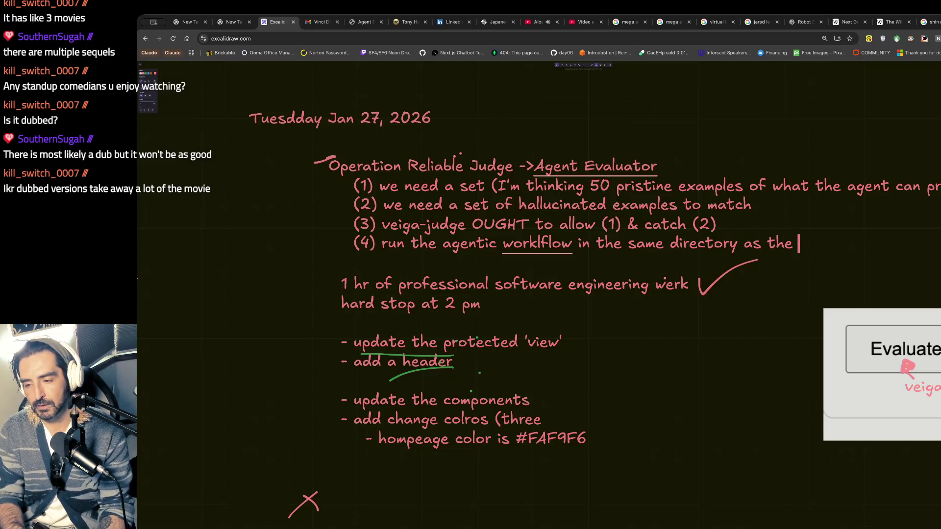
{"action": "type", "text": "eval"}
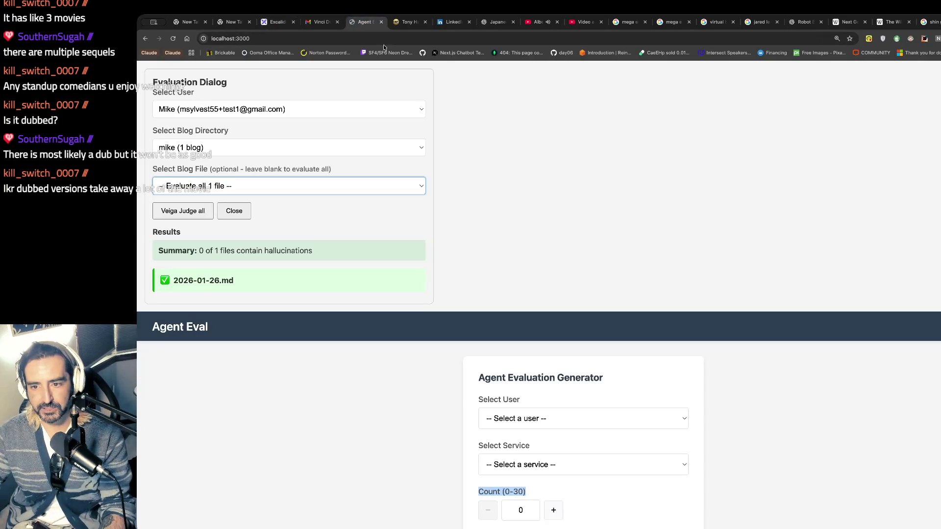
{"action": "left_click", "coordinate": [365, 22]}
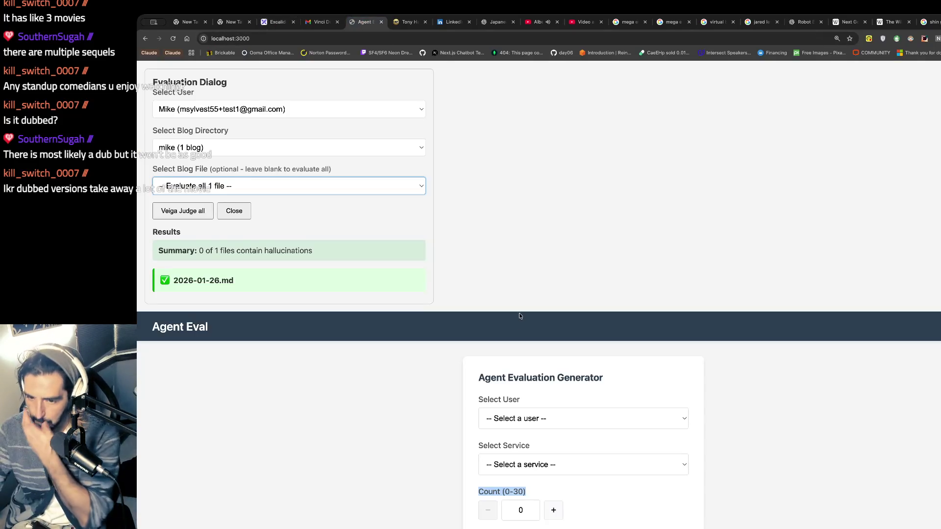
Step: Open and close the Select Service dropdown twice, leaving no service chosen
{"action": "scroll", "coordinate": [520, 316], "scroll_direction": "down", "scroll_amount": 3}
{"action": "left_click", "coordinate": [520, 339]}
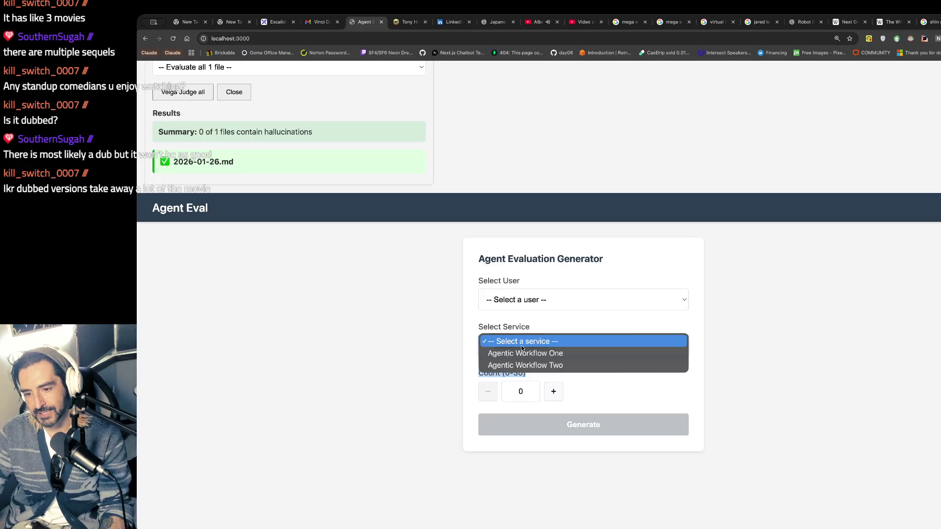
{"action": "left_click", "coordinate": [437, 358]}
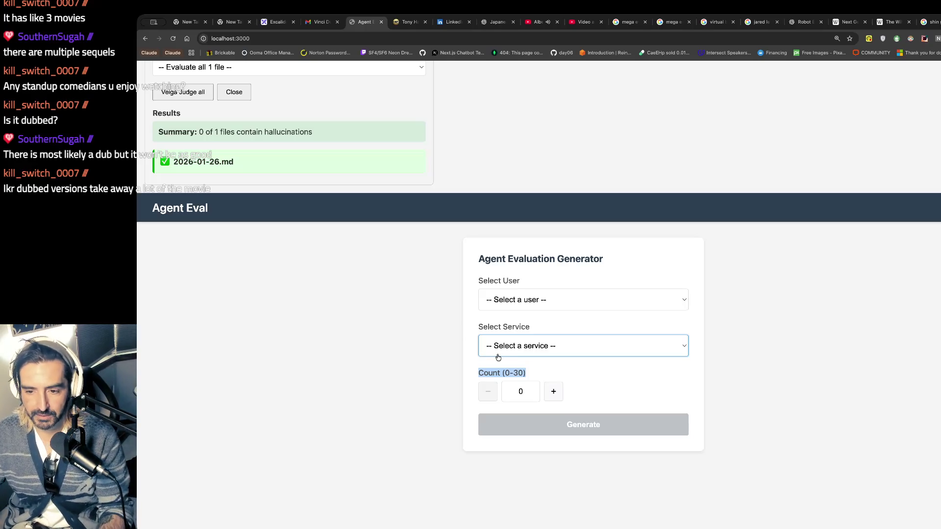
{"action": "left_click", "coordinate": [509, 353]}
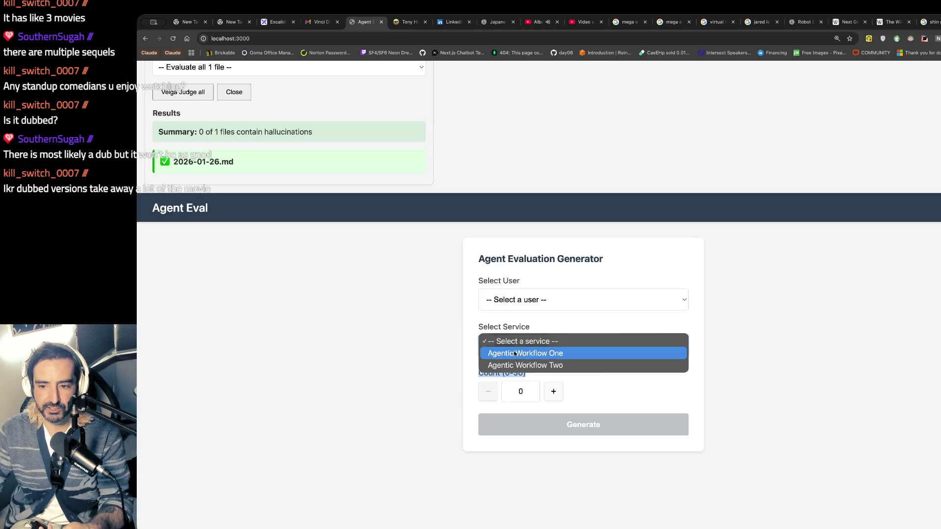
{"action": "left_click", "coordinate": [411, 307]}
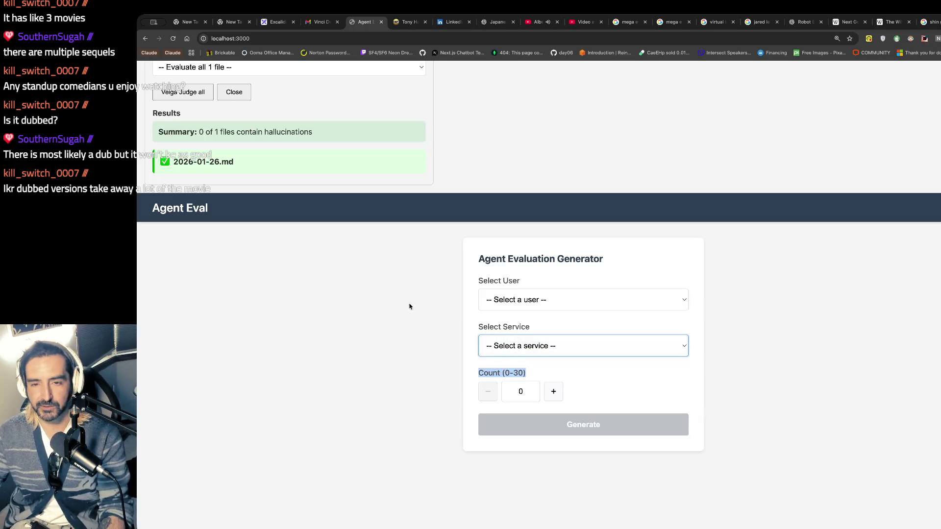
{"action": "scroll", "coordinate": [343, 284], "scroll_direction": "up", "scroll_amount": 3}
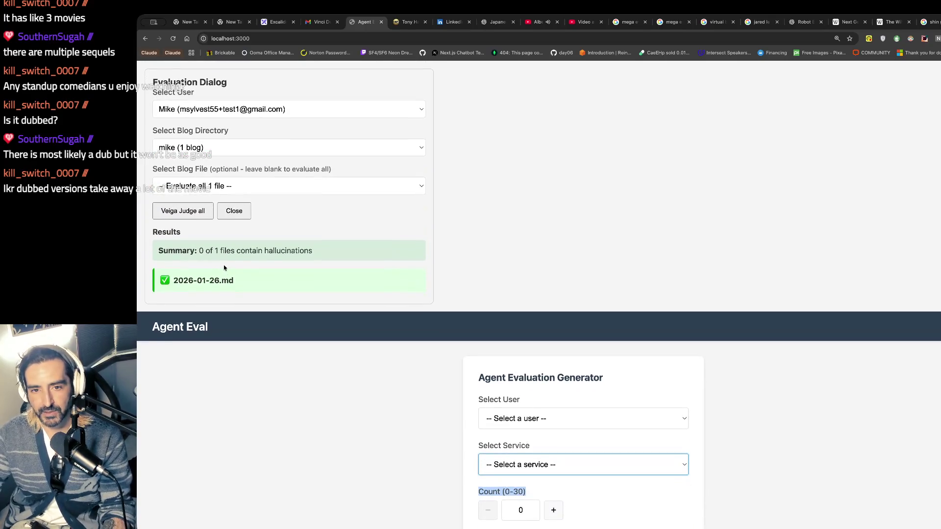
Step: Check the Blog Directory choices, keeping the current single-blog directory, then bring up the Vinci Demo email
{"action": "left_click_drag", "start_coordinate": [158, 131], "coordinate": [228, 131]}
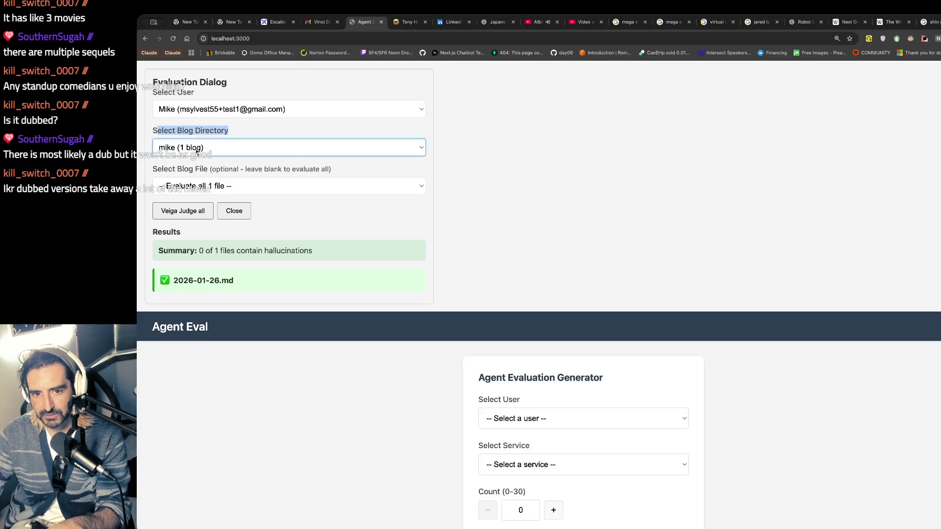
{"action": "left_click", "coordinate": [197, 152]}
{"action": "left_click", "coordinate": [536, 219]}
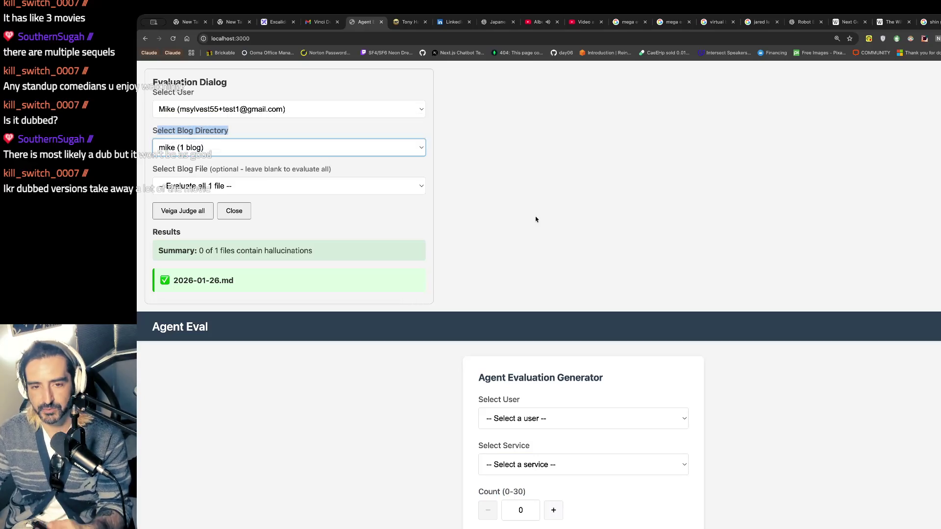
{"action": "left_click", "coordinate": [322, 20]}
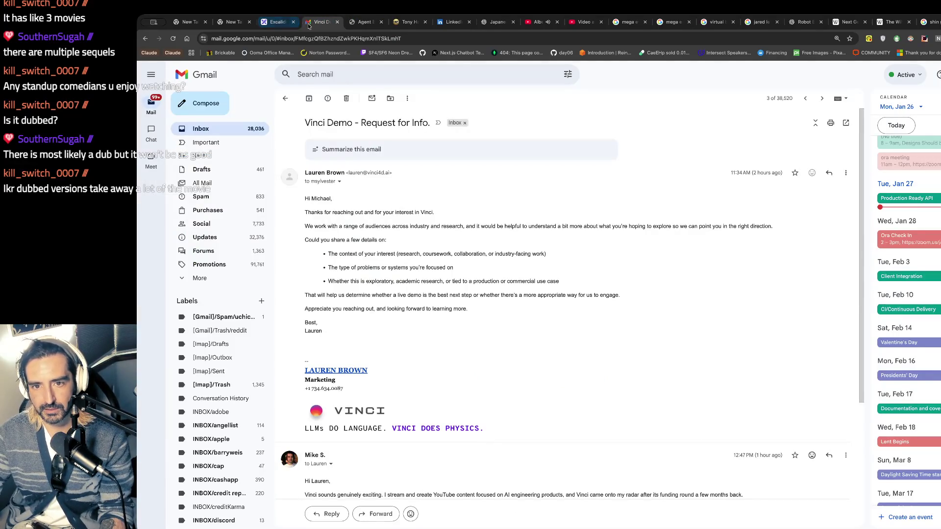
Step: Close the reopened Claude Code session tab and the Gmail tab
{"action": "left_click", "coordinate": [275, 24]}
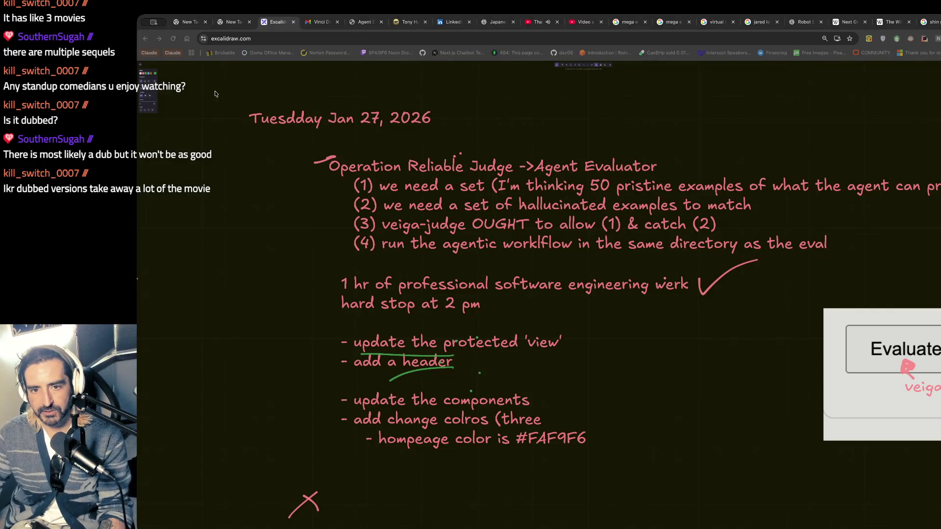
{"action": "key", "text": "ctrl+shift+t"}
{"action": "left_click", "coordinate": [327, 23]}
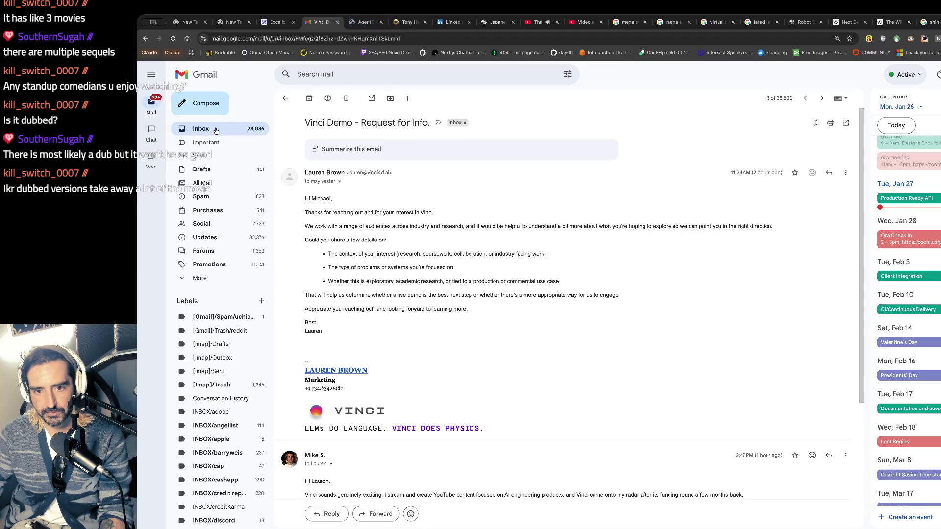
{"action": "left_click", "coordinate": [285, 98]}
{"action": "left_click", "coordinate": [337, 21]}
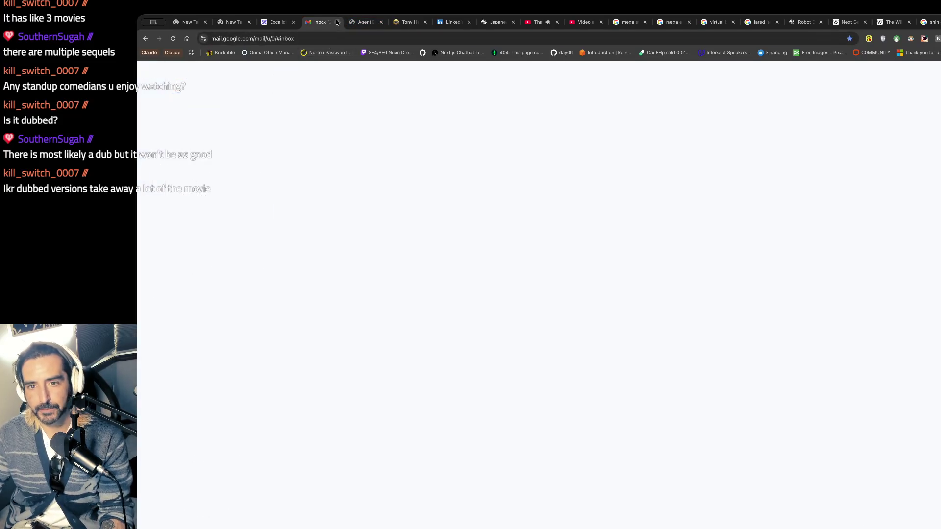
Step: Close all tabs to the right of the Tony Hawk wiki tab
{"action": "left_click", "coordinate": [274, 20]}
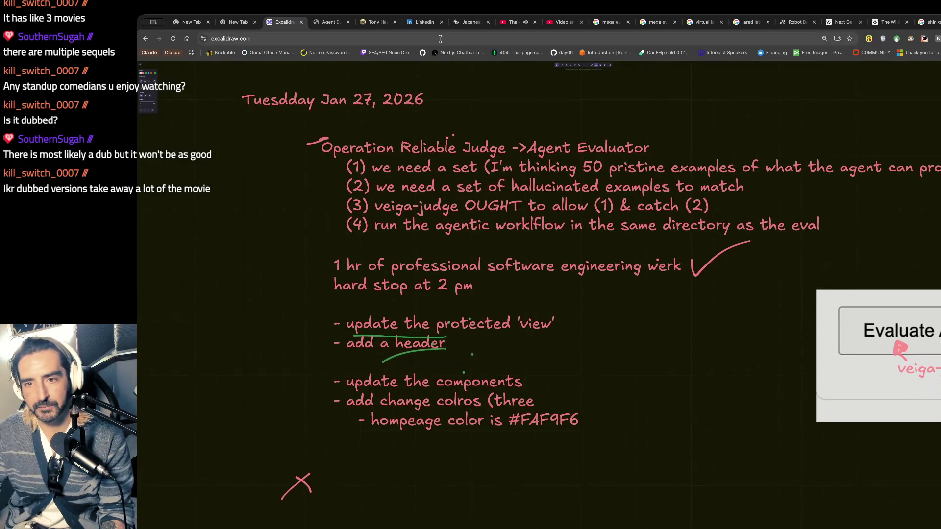
{"action": "left_click", "coordinate": [317, 21]}
{"action": "right_click", "coordinate": [318, 22]}
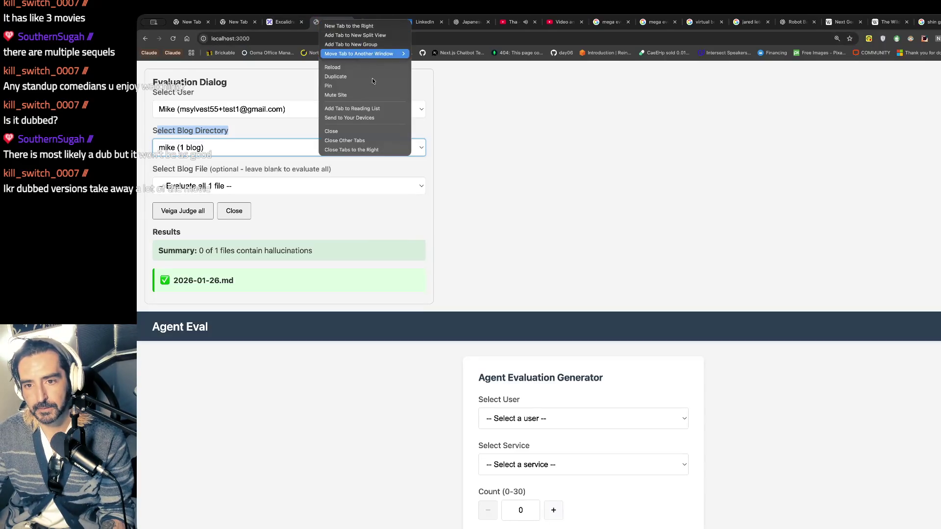
{"action": "left_click", "coordinate": [377, 22]}
{"action": "left_click", "coordinate": [377, 22]}
{"action": "right_click", "coordinate": [380, 22]}
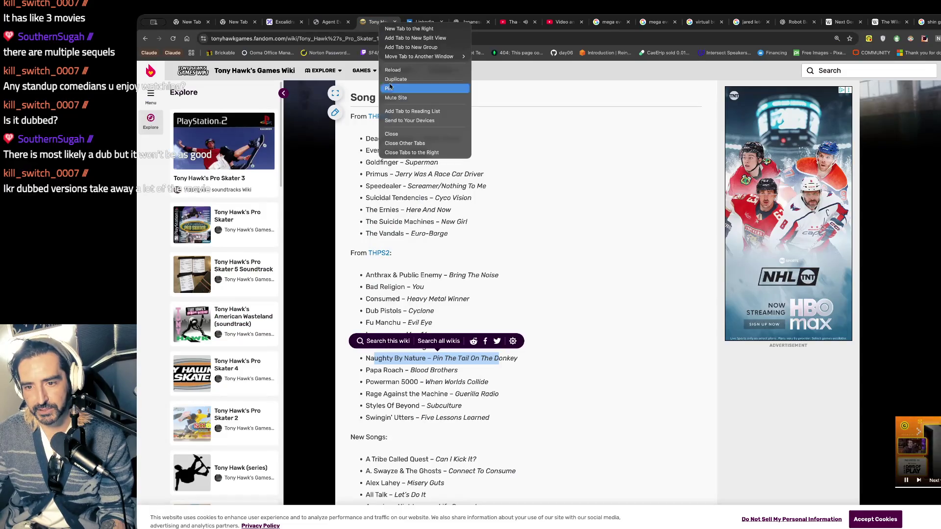
{"action": "left_click", "coordinate": [427, 152]}
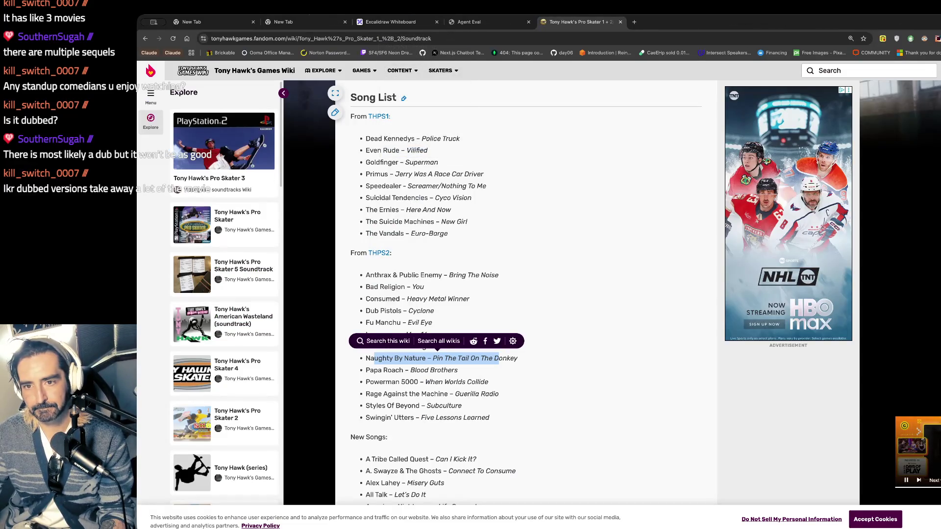
Step: In a blank new tab, open the pasted YouTube video address
{"action": "left_click", "coordinate": [284, 27]}
{"action": "type", "text": "you"}
{"action": "key", "text": "Return"}
{"action": "key", "text": "super+l"}
{"action": "type", "text": "yu"}
{"action": "key", "text": "Escape"}
{"action": "key", "text": "ctrl+v"}
{"action": "key", "text": "Return"}
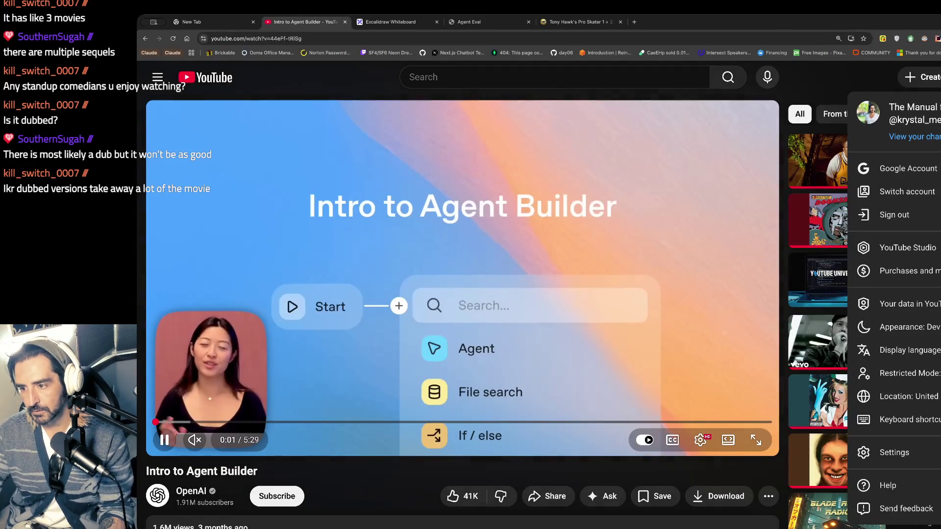
Step: Open the Discord server's #lounge-bar channel from its pasted address and reload it
{"action": "left_click", "coordinate": [349, 39]}
{"action": "key", "text": "ctrl+v"}
{"action": "key", "text": "Return"}
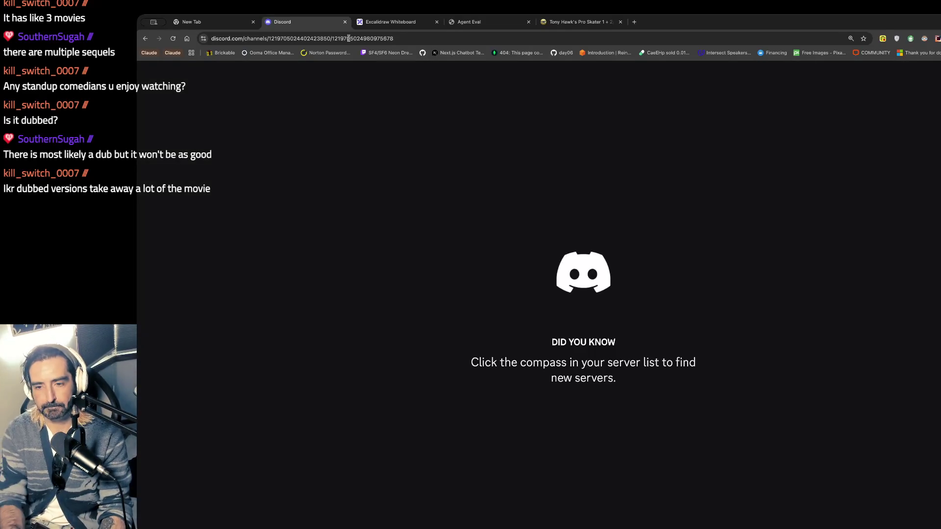
{"action": "left_click", "coordinate": [348, 38]}
{"action": "key", "text": "Return"}
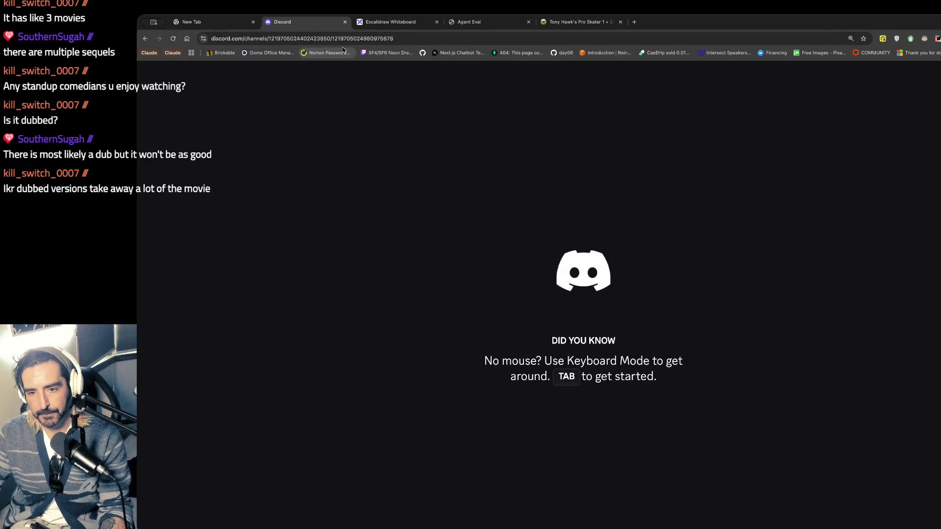
{"action": "scroll", "coordinate": [275, 368], "scroll_direction": "down", "scroll_amount": 5}
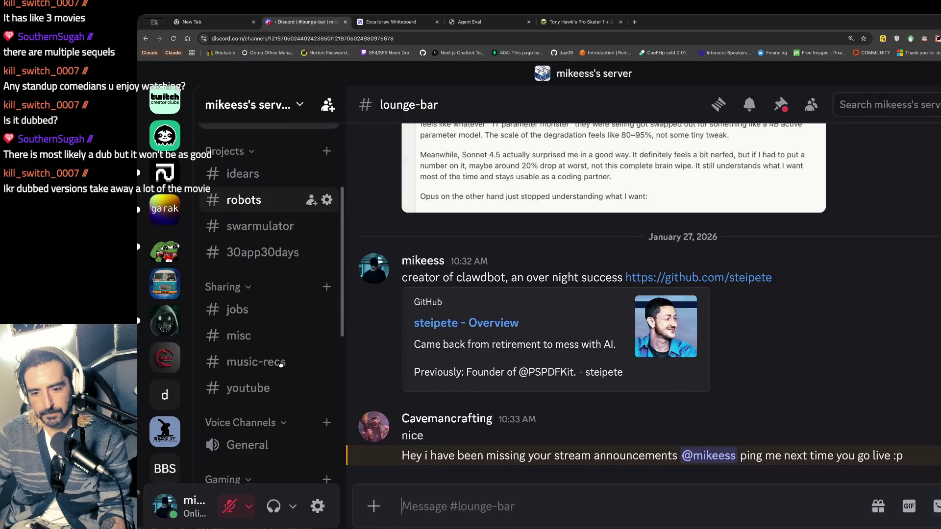
Step: In Discord's music-recs channel, play the shared Bakerton Group video, skipping the ad
{"action": "left_click", "coordinate": [280, 364]}
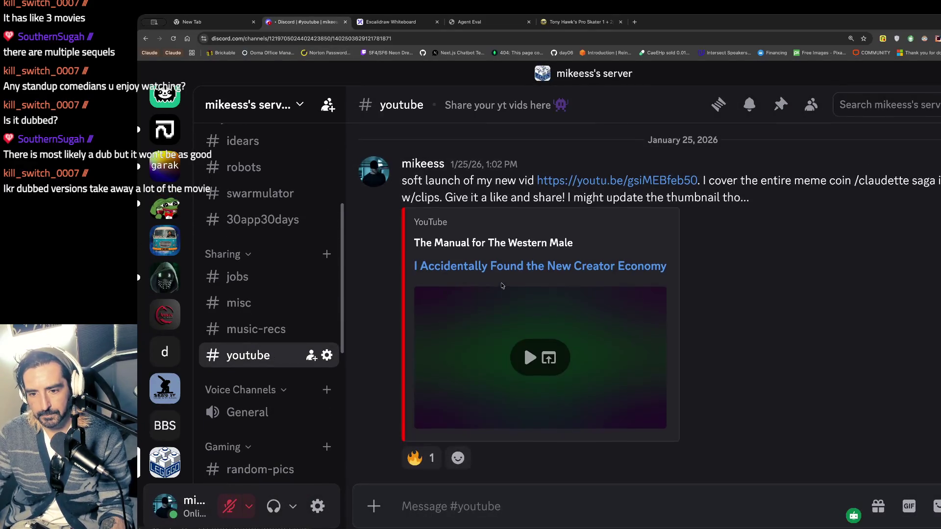
{"action": "left_click", "coordinate": [250, 329]}
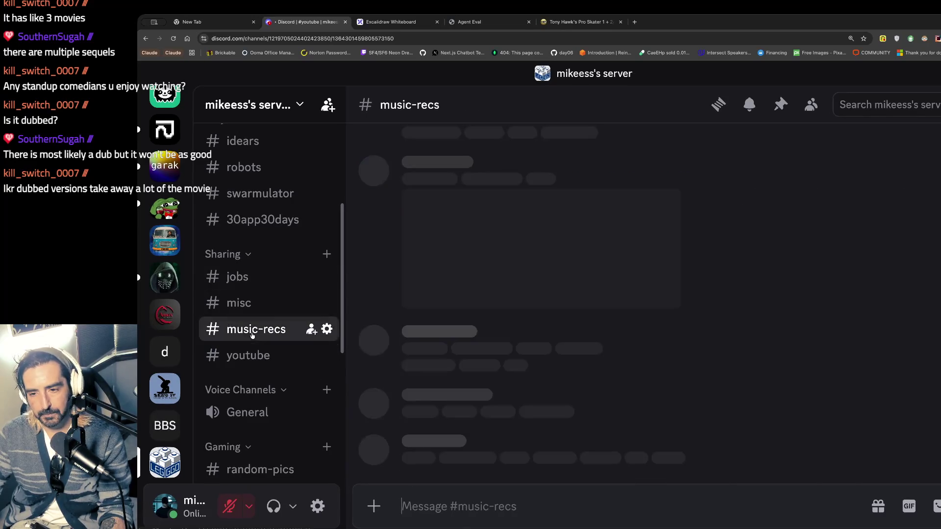
{"action": "scroll", "coordinate": [556, 232], "scroll_direction": "up", "scroll_amount": 3}
{"action": "left_click", "coordinate": [569, 238]}
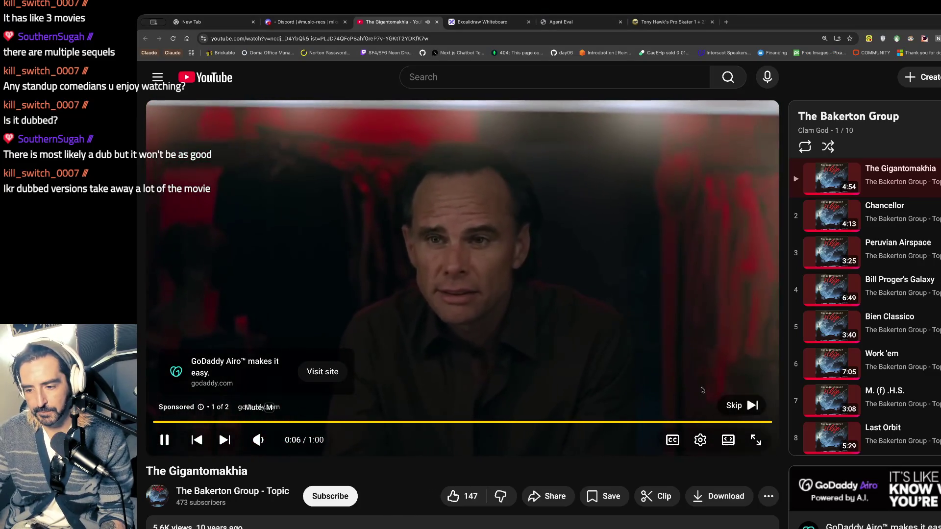
{"action": "left_click", "coordinate": [720, 408]}
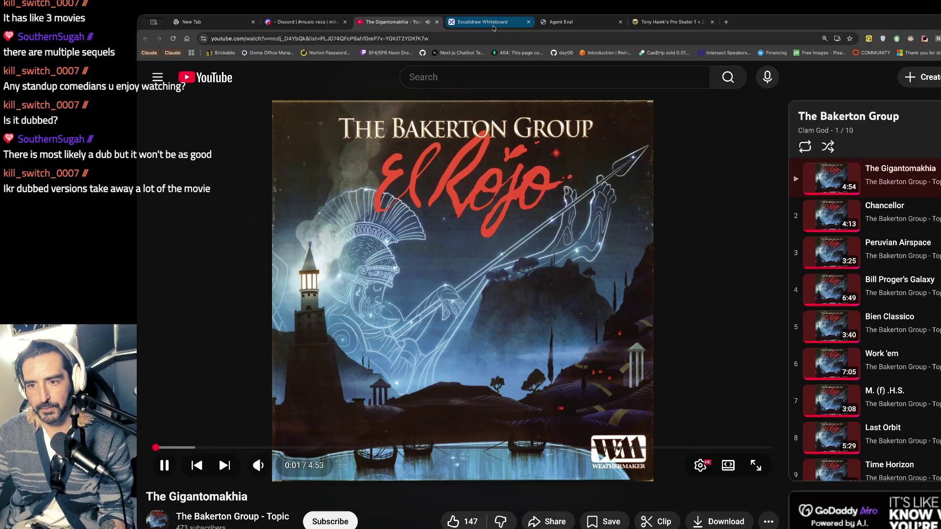
Step: Back in Excalidraw, select and review item (4)'s wording in the Operation Reliable Judge text
{"action": "left_click", "coordinate": [502, 22]}
{"action": "scroll", "coordinate": [703, 372], "scroll_direction": "right", "scroll_amount": 2}
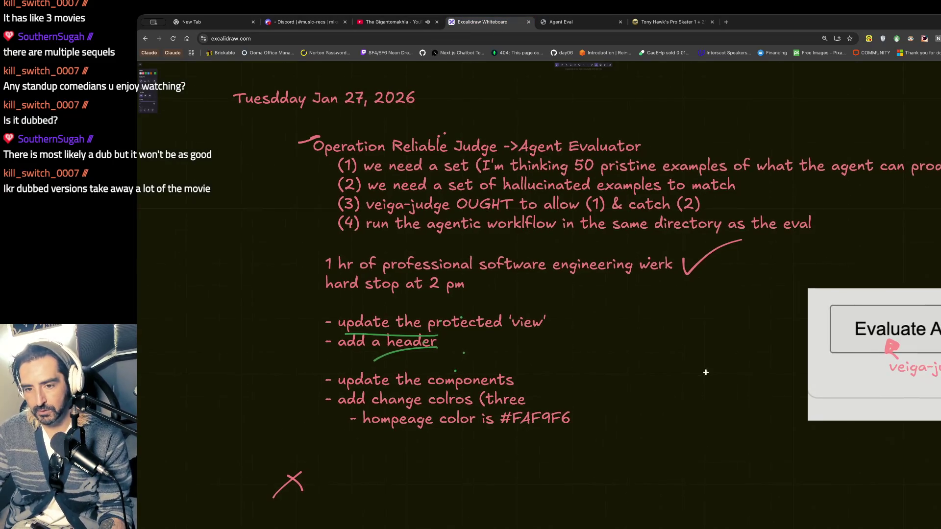
{"action": "double_click", "coordinate": [440, 220]}
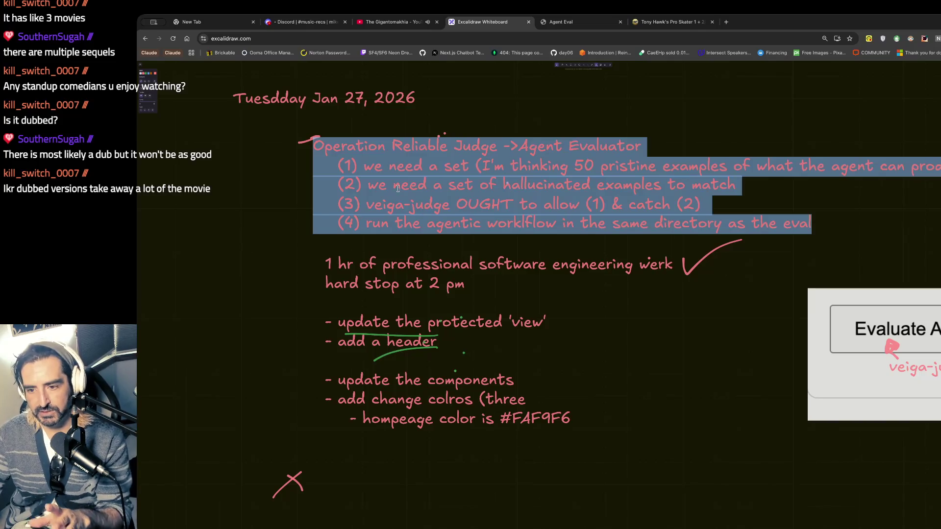
{"action": "left_click", "coordinate": [591, 225]}
{"action": "left_click_drag", "start_coordinate": [445, 225], "coordinate": [808, 227]}
{"action": "left_click_drag", "start_coordinate": [573, 186], "coordinate": [581, 192]}
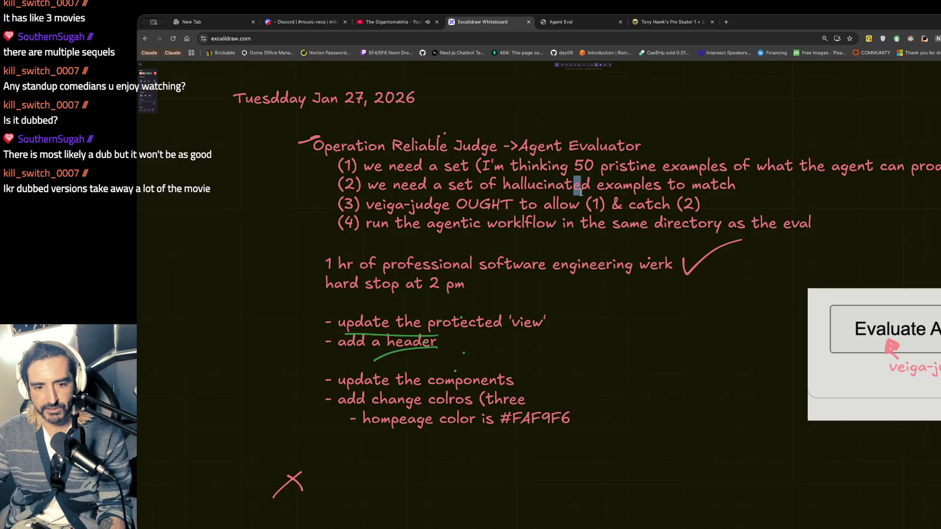
{"action": "left_click", "coordinate": [539, 355]}
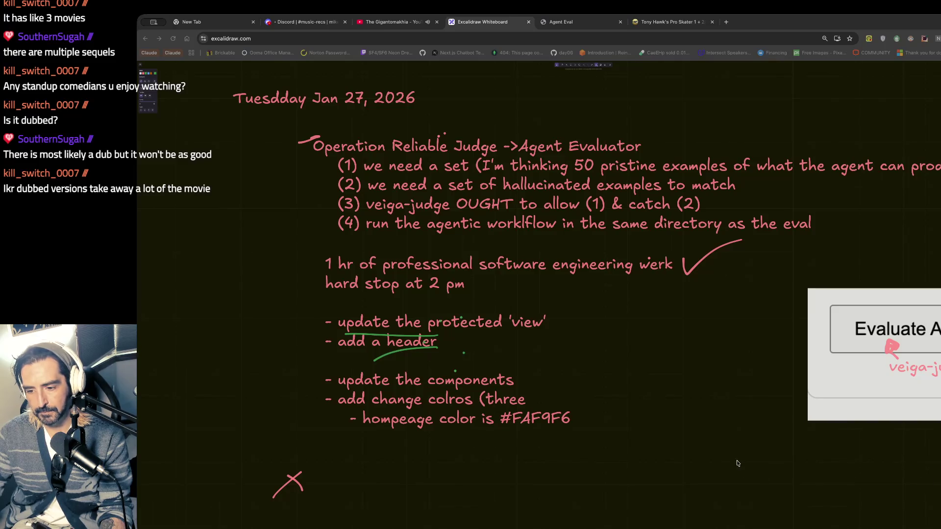
Step: Switch between the terminal and the Excalidraw whiteboard, ending on the terminal
{"action": "key", "text": "super+Tab"}
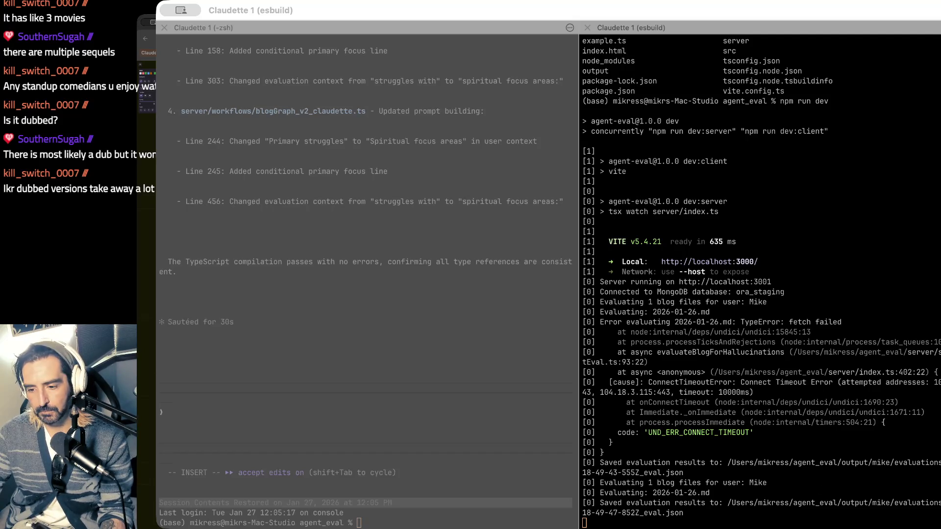
{"action": "key", "text": "super+Tab"}
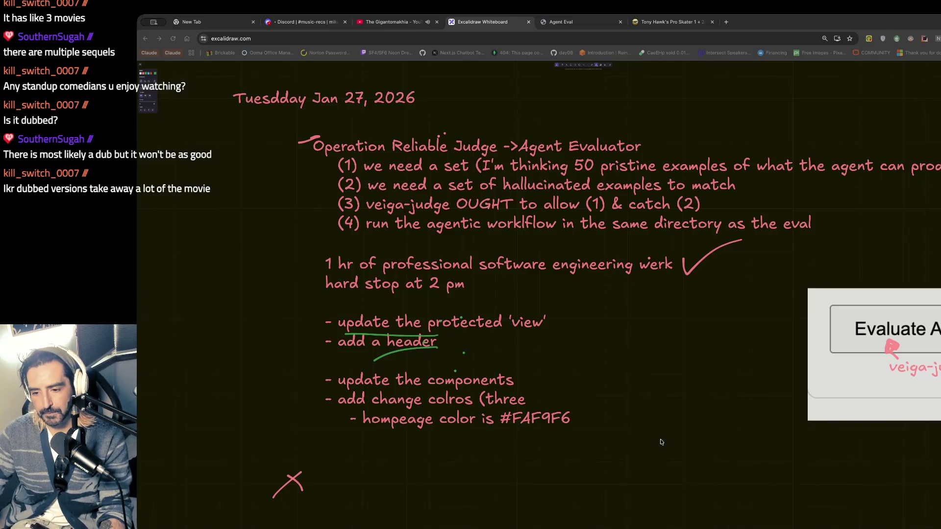
{"action": "key", "text": "super+Tab"}
Step: Change into ~/agent_eval, list its files, and launch claude
{"action": "type", "text": "cd ~/agr"}
{"action": "key", "text": "BackSpace"}
{"action": "key", "text": "BackSpace"}
{"action": "type", "text": "gent_eval"}
{"action": "key", "text": "Return"}
{"action": "type", "text": "ls"}
{"action": "key", "text": "Return"}
{"action": "type", "text": "claude"}
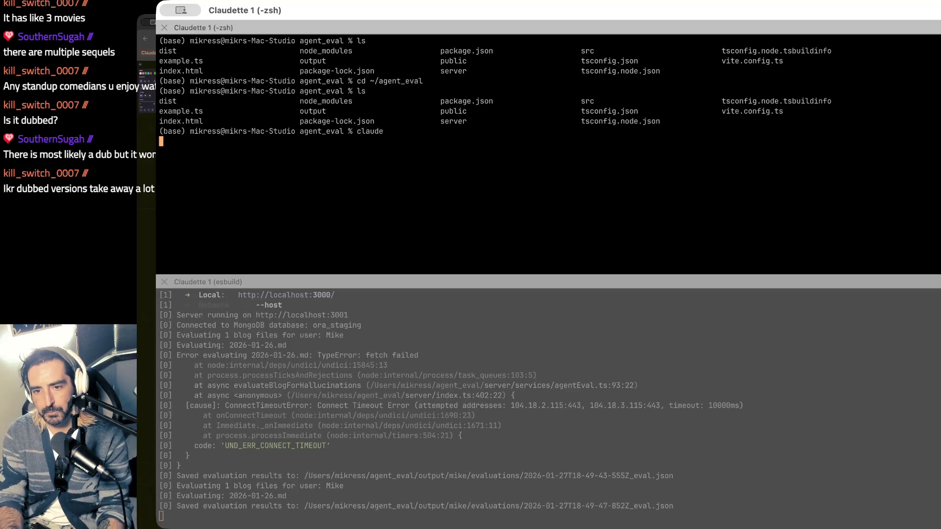
{"action": "key", "text": "Return"}
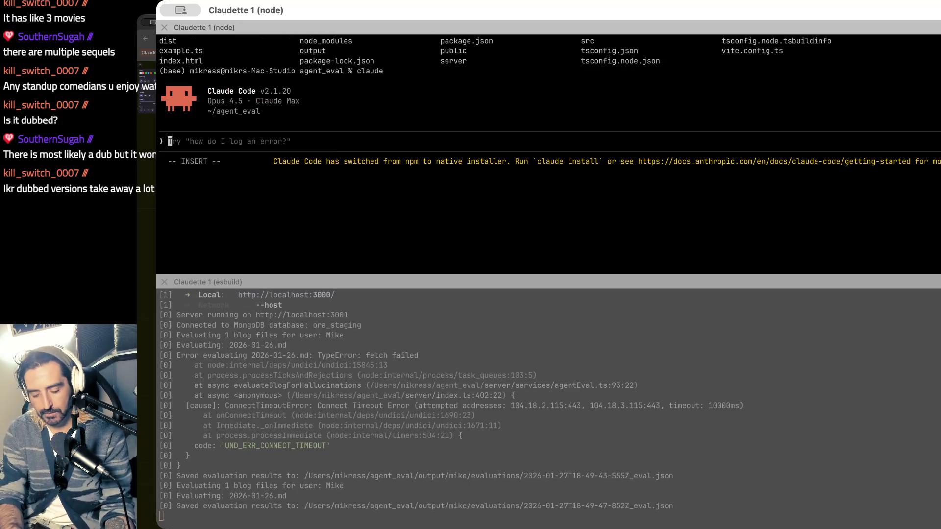
Step: In the Ctrl+G editor, write '## task' asking how the eval framework's workflow services can leverage the same ones
{"action": "key", "text": "ctrl+g"}
{"action": "type", "text": "@@"}
{"action": "key", "text": "BackSpace"}
{"action": "key", "text": "BackSpace"}
{"action": "key", "text": "BackSpace"}
{"action": "type", "text": "## task"}
{"action": "key", "text": "Return"}
{"action": "type", "text": "Advise on what "}
{"action": "type", "text": "thou"}
{"action": "key", "text": "BackSpace"}
{"action": "key", "text": "BackSpace"}
{"action": "key", "text": "BackSpace"}
{"action": "type", "text": "one"}
{"action": "key", "text": "BackSpace"}
{"action": "key", "text": "BackSpace"}
{"action": "key", "text": "BackSpace"}
{"action": "type", "text": "should be done to "}
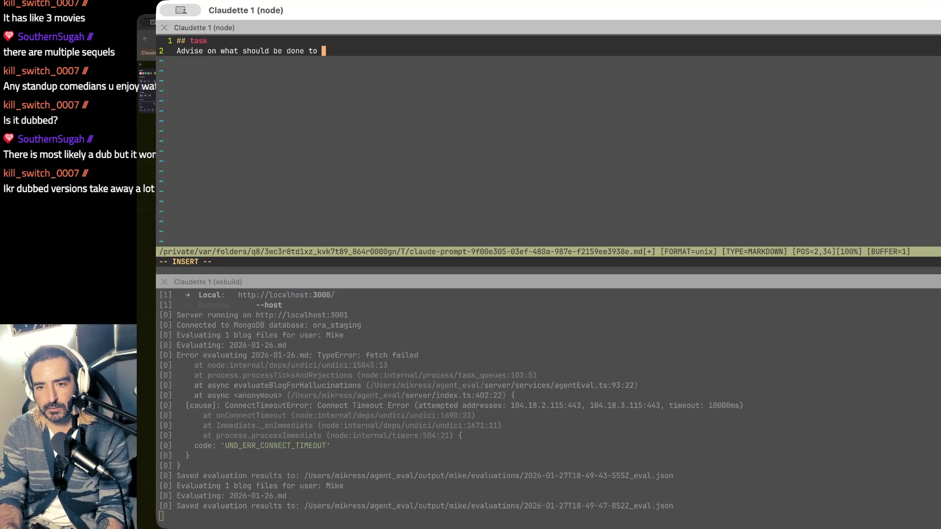
{"action": "type", "text": "ensure the "}
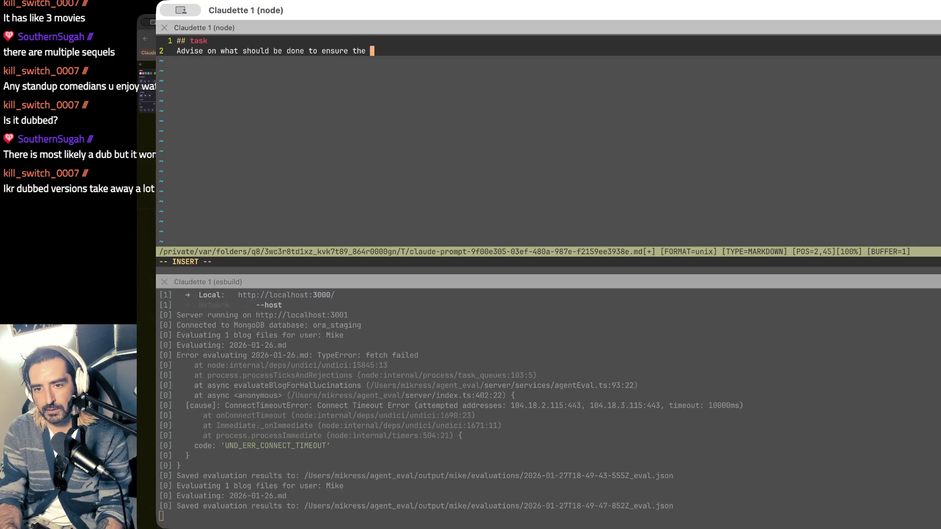
{"action": "type", "text": "agentic workfl"}
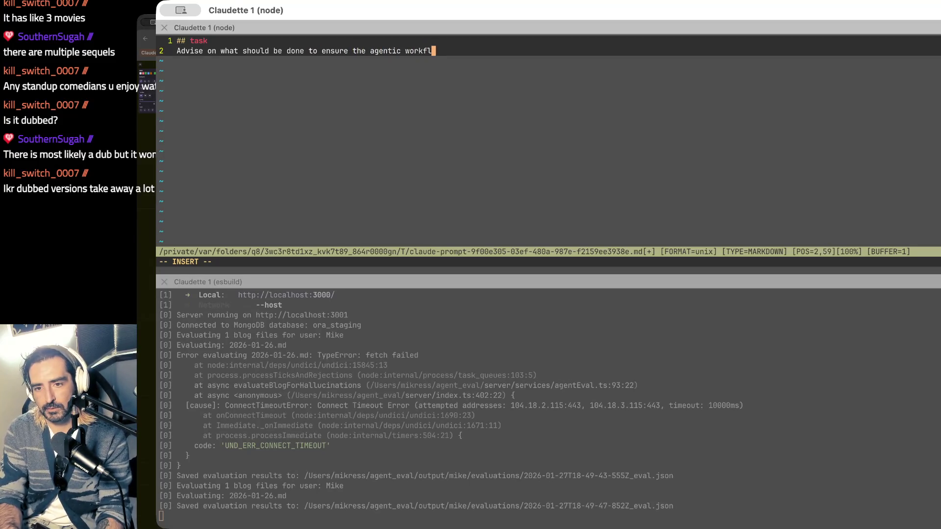
{"action": "type", "text": "ow sercices ru"}
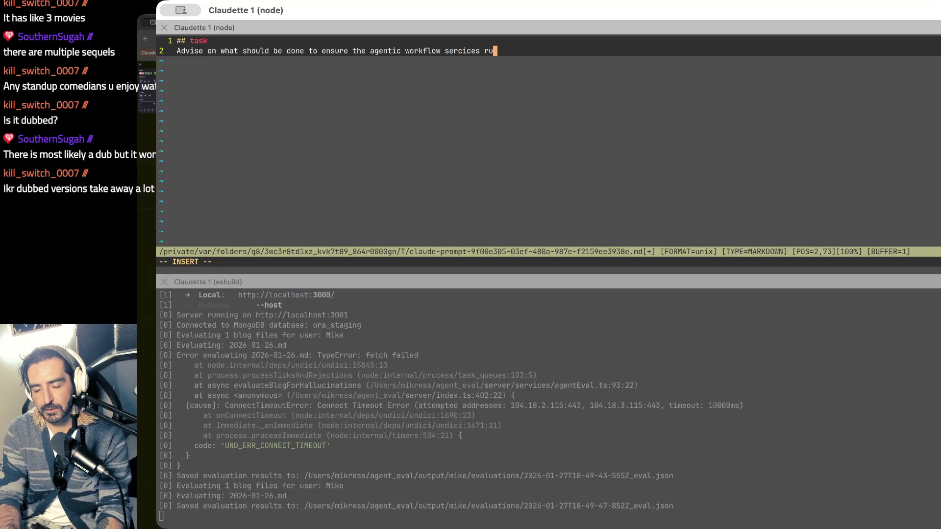
{"action": "type", "text": "nning in thi"}
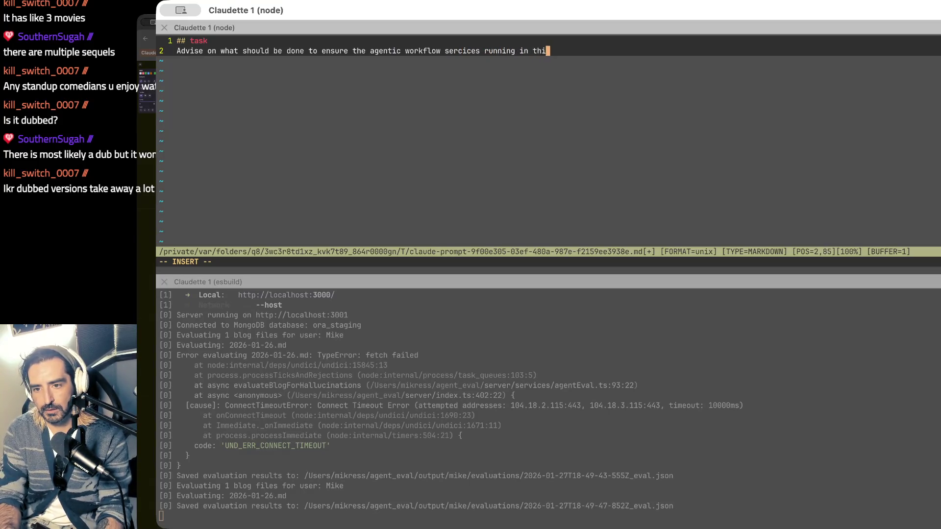
{"action": "type", "text": "s eval fraew"}
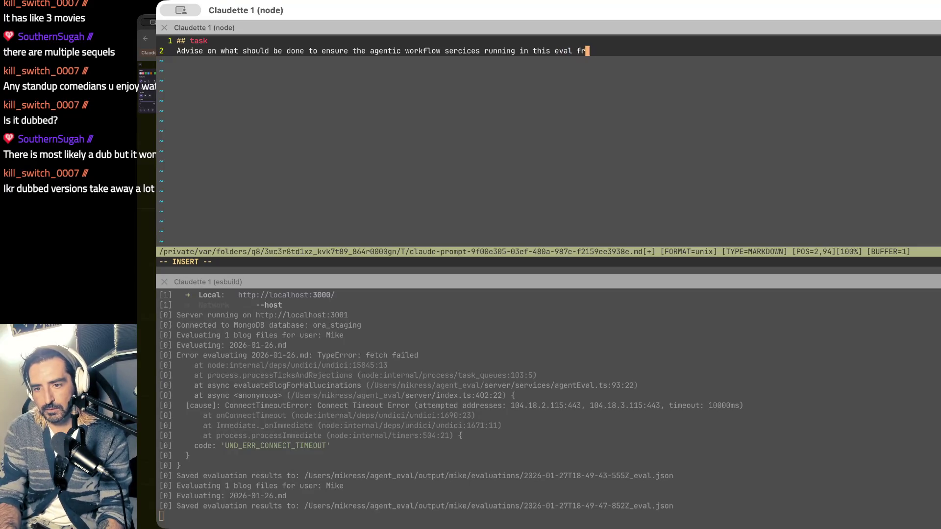
{"action": "key", "text": "BackSpace"}
{"action": "key", "text": "BackSpace"}
{"action": "type", "text": "mewo"}
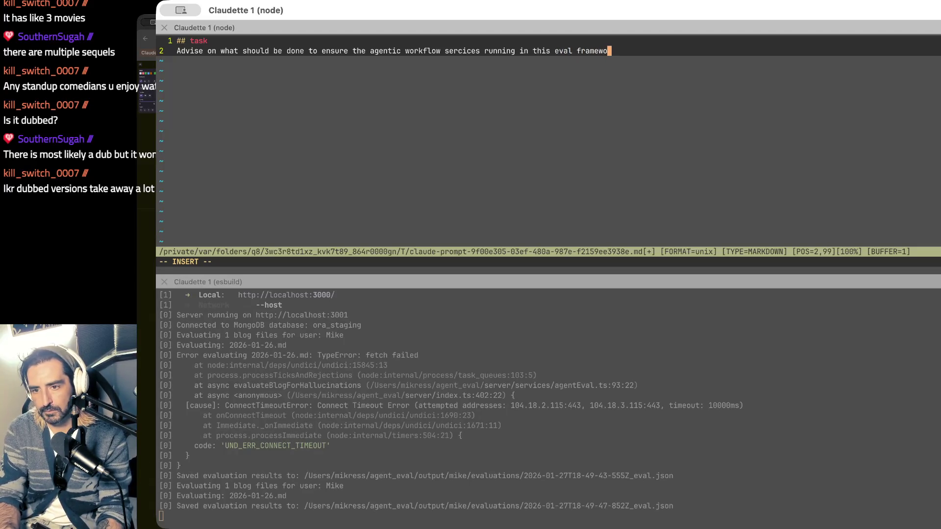
{"action": "type", "text": "rk can le"}
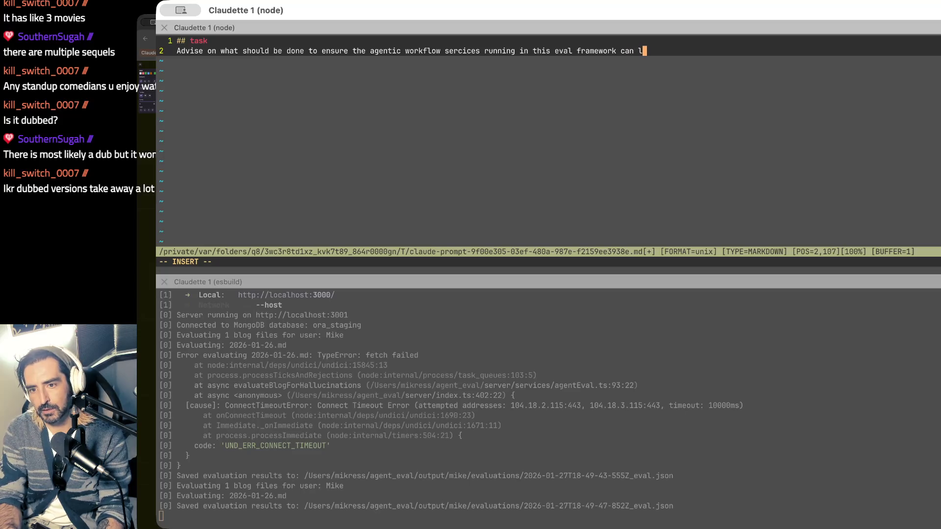
{"action": "type", "text": "verage the same"}
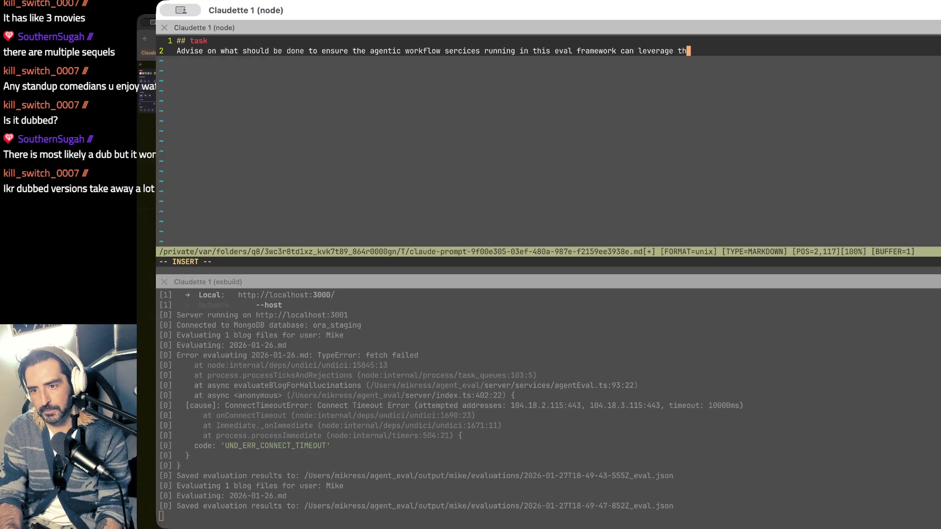
Step: Finish the prompt citing ~/media_gen/media_gen/services/graphs, save with :wq, and submit it in plan mode
{"action": "key", "text": "Return"}
{"action": "type", "text": "ag"}
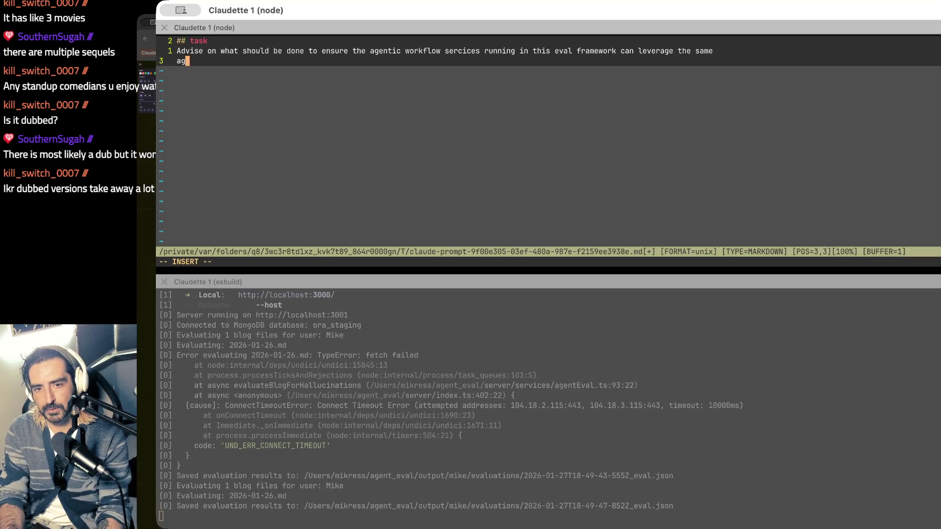
{"action": "type", "text": "entic workflow "}
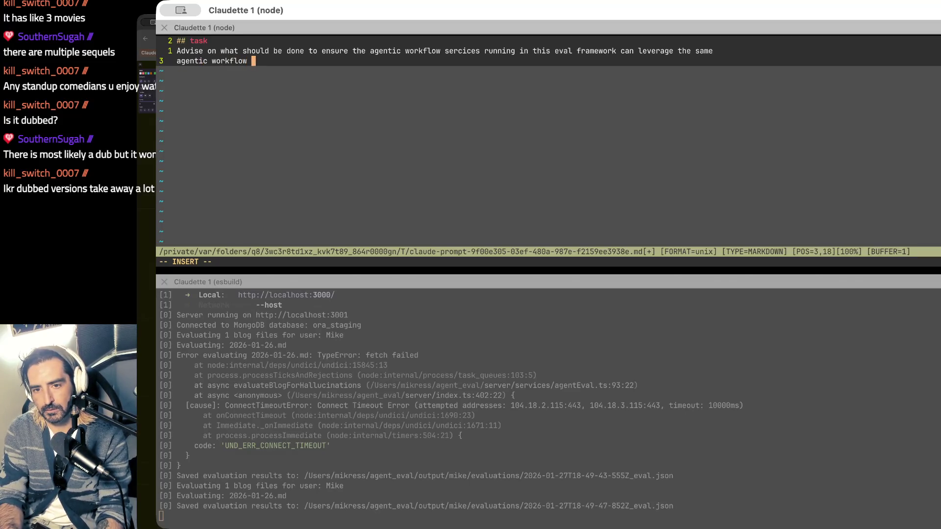
{"action": "type", "text": "services found in "}
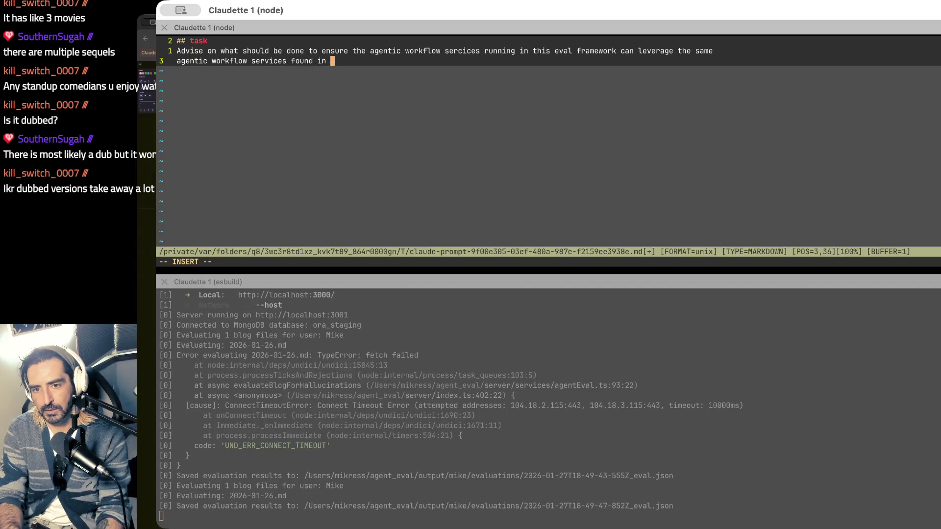
{"action": "type", "text": "~/mike"}
{"action": "key", "text": "BackSpace"}
{"action": "key", "text": "BackSpace"}
{"action": "key", "text": "BackSpace"}
{"action": "type", "text": "in ~/medida"}
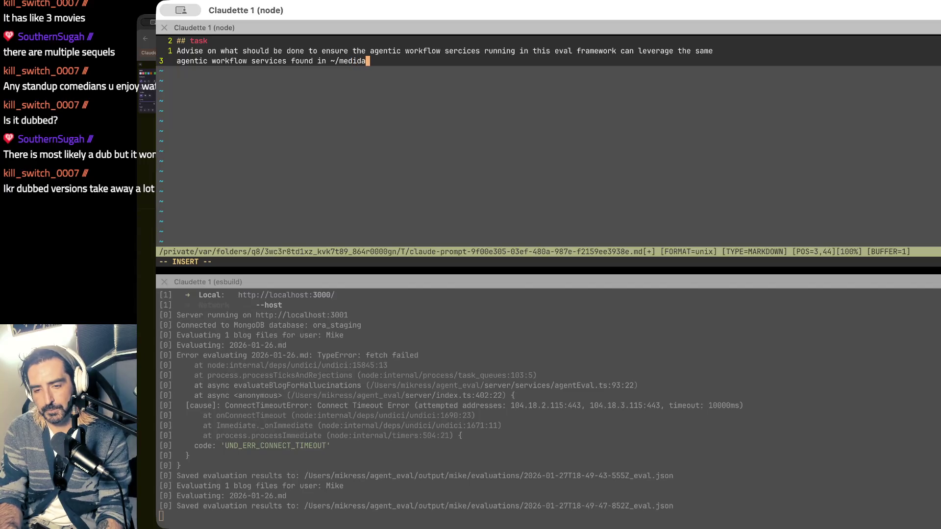
{"action": "key", "text": "BackSpace"}
{"action": "key", "text": "BackSpace"}
{"action": "type", "text": "a_gen/"}
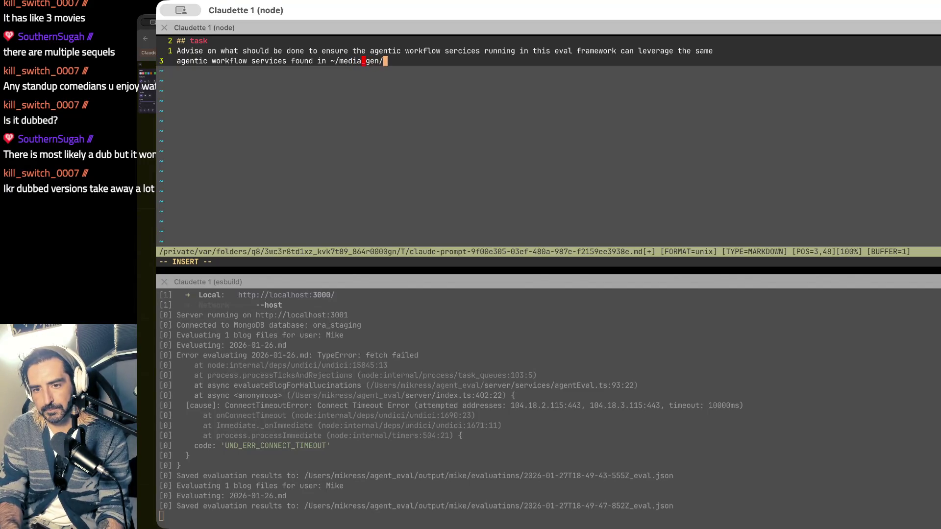
{"action": "type", "text": "media_gen/"}
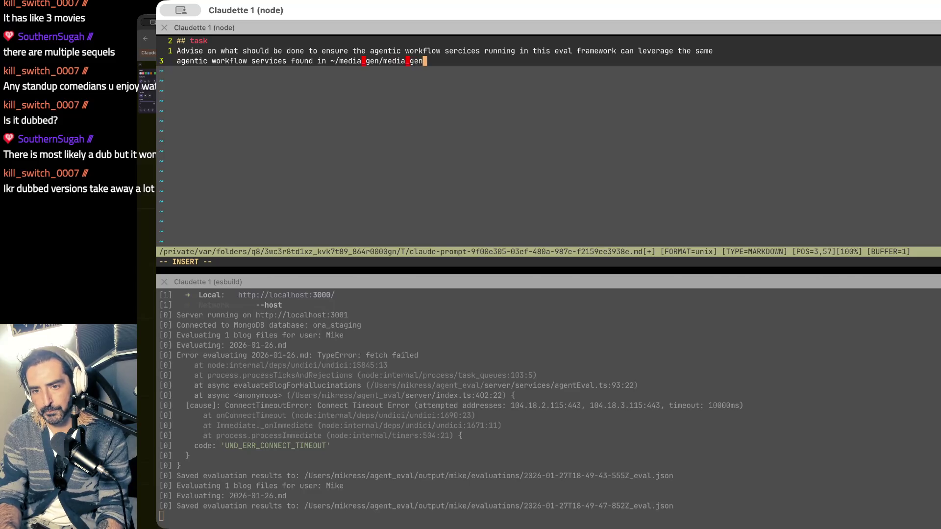
{"action": "type", "text": "servi"}
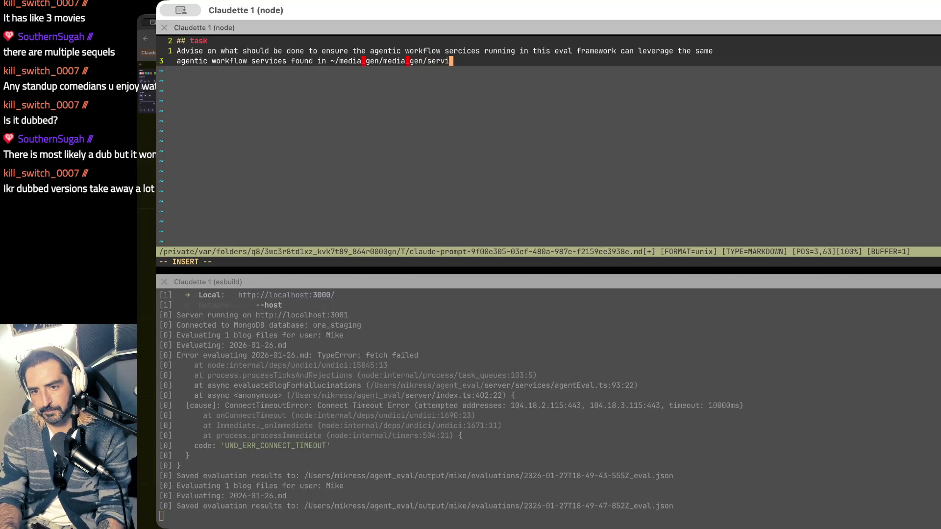
{"action": "type", "text": "ces/ag"}
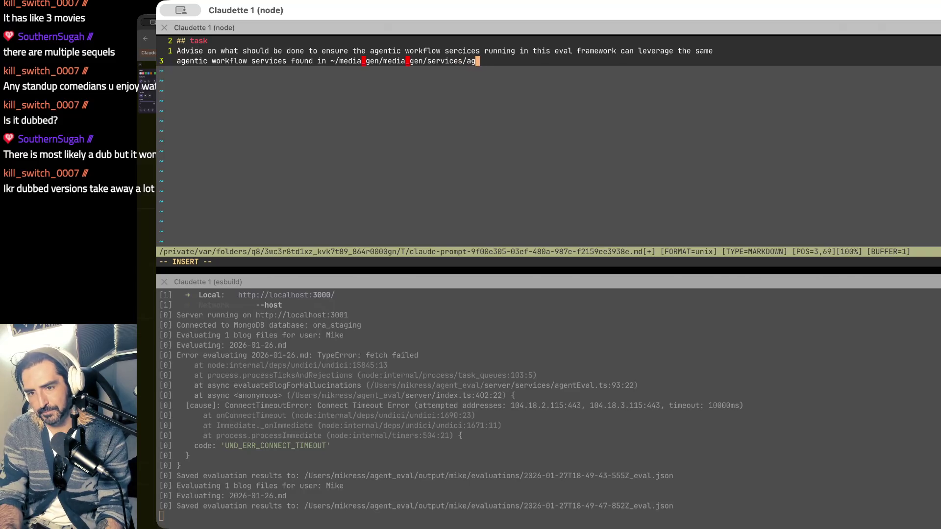
{"action": "key", "text": "BackSpace"}
{"action": "key", "text": "BackSpace"}
{"action": "type", "text": "graphs (or there "}
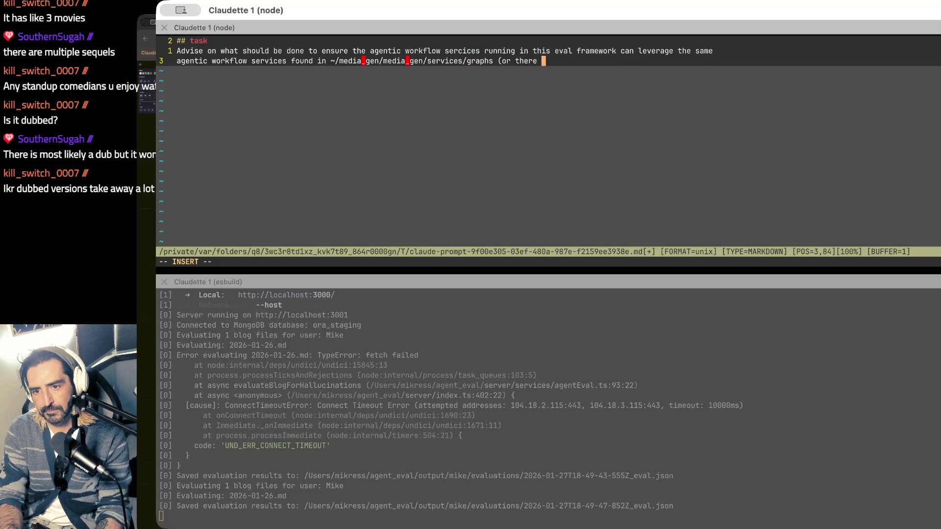
{"action": "type", "text": "abouts)"}
{"action": "key", "text": "Escape"}
{"action": "type", "text": ":wq"}
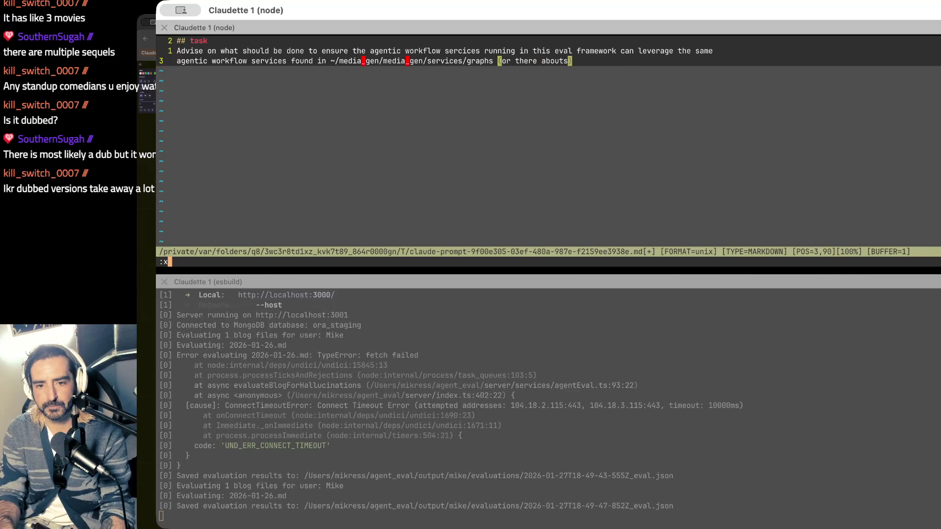
{"action": "key", "text": "Return"}
{"action": "key", "text": "shift+Tab"}
{"action": "key", "text": "shift+Tab"}
{"action": "key", "text": "Return"}
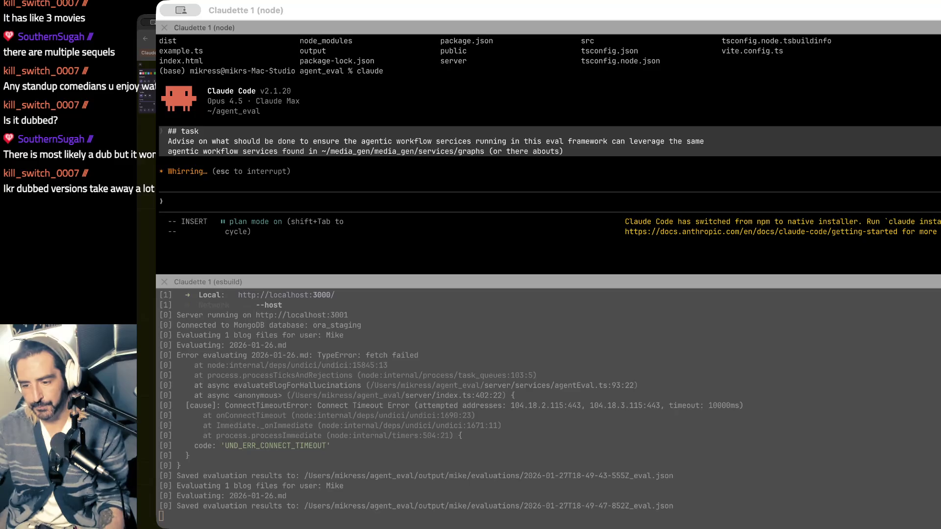
{"action": "key", "text": "super+Tab"}
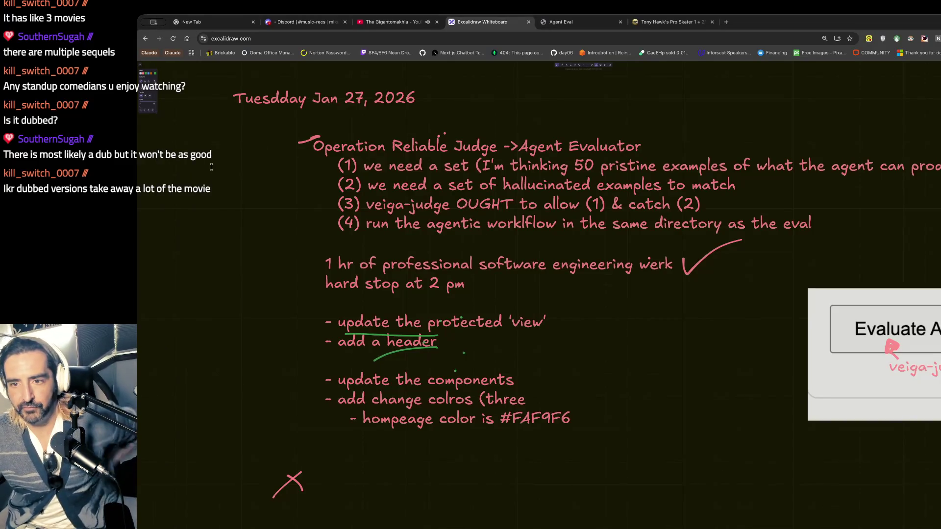
Step: On the Agent Eval generator form, open the Select Service dropdown and close it without choosing
{"action": "scroll", "coordinate": [704, 281], "scroll_direction": "down", "scroll_amount": 1}
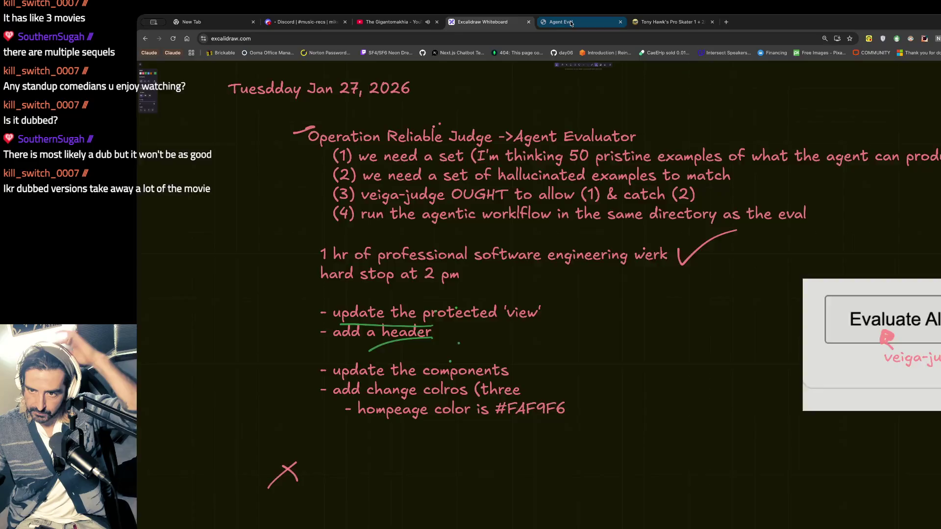
{"action": "left_click", "coordinate": [578, 22]}
{"action": "scroll", "coordinate": [645, 391], "scroll_direction": "down", "scroll_amount": 3}
{"action": "scroll", "coordinate": [645, 390], "scroll_direction": "down", "scroll_amount": 1}
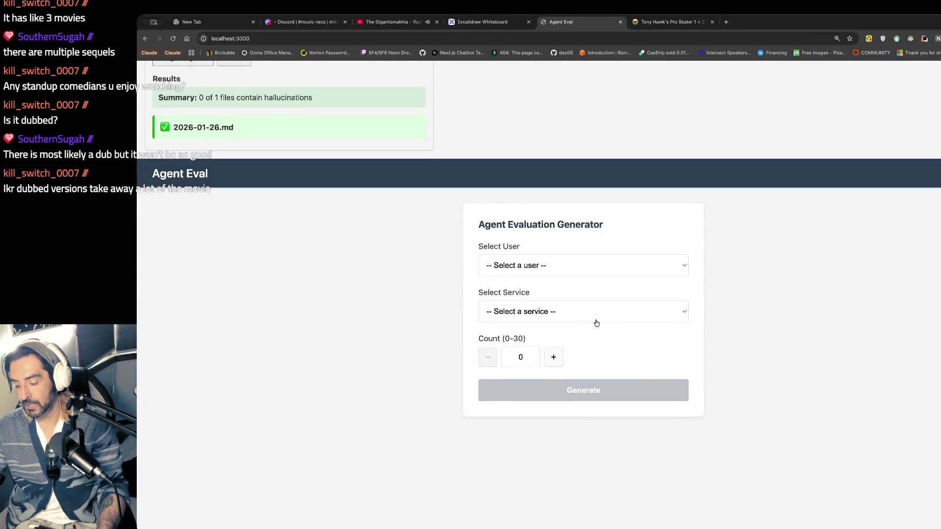
{"action": "left_click", "coordinate": [596, 323]}
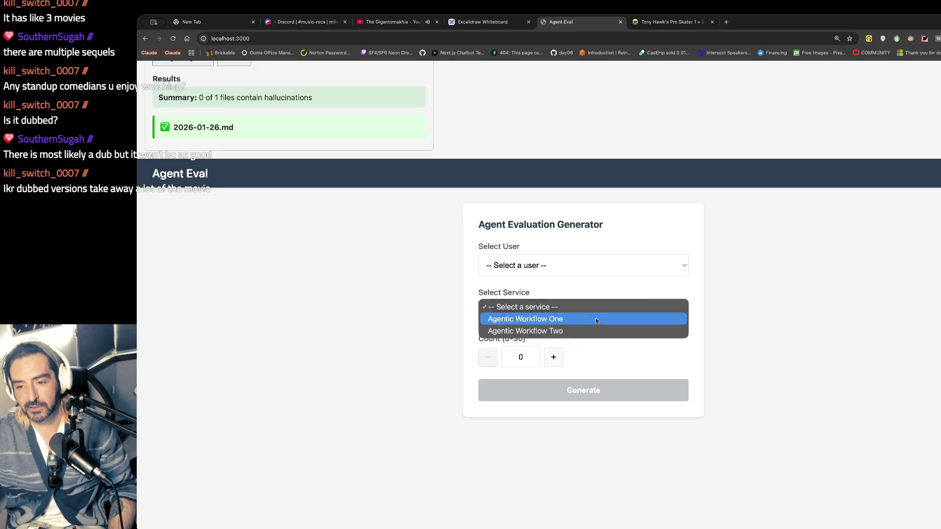
{"action": "left_click", "coordinate": [532, 283]}
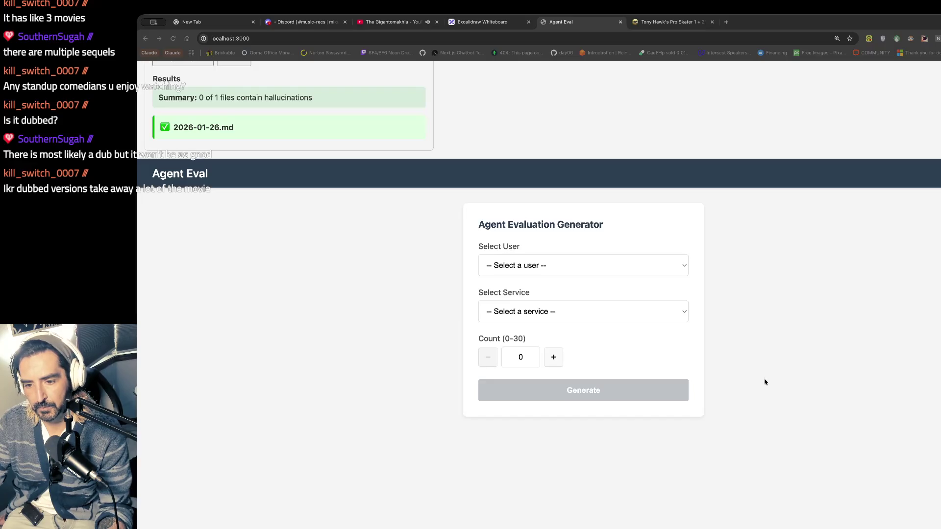
{"action": "key", "text": "super+Tab"}
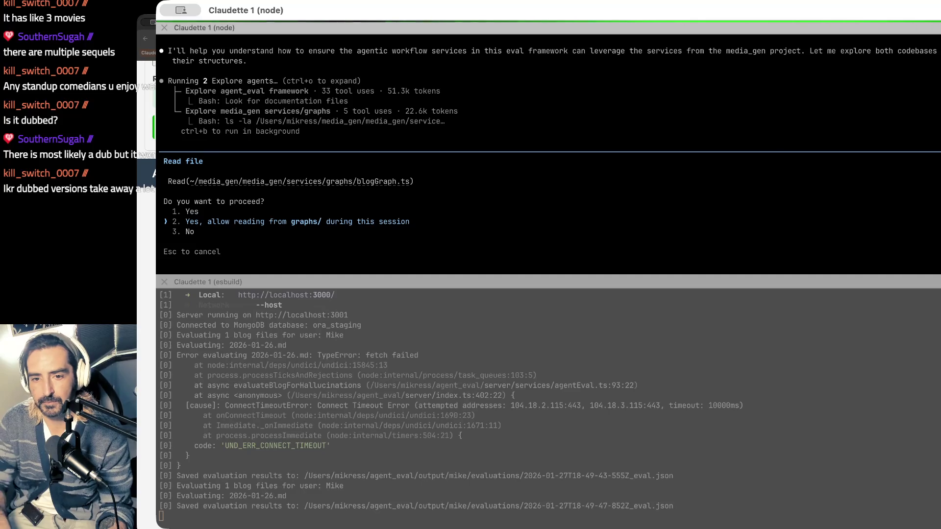
Step: Let Claude Code read the graphs folder, nudge the terminal window left, then switch to Agent Eval
{"action": "key", "text": "Return"}
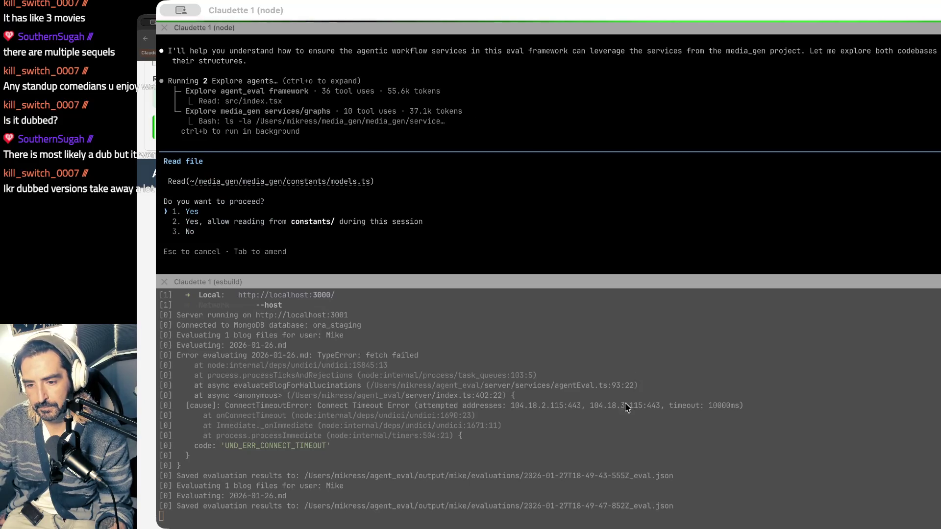
{"action": "left_click_drag", "start_coordinate": [632, 454], "coordinate": [614, 454]}
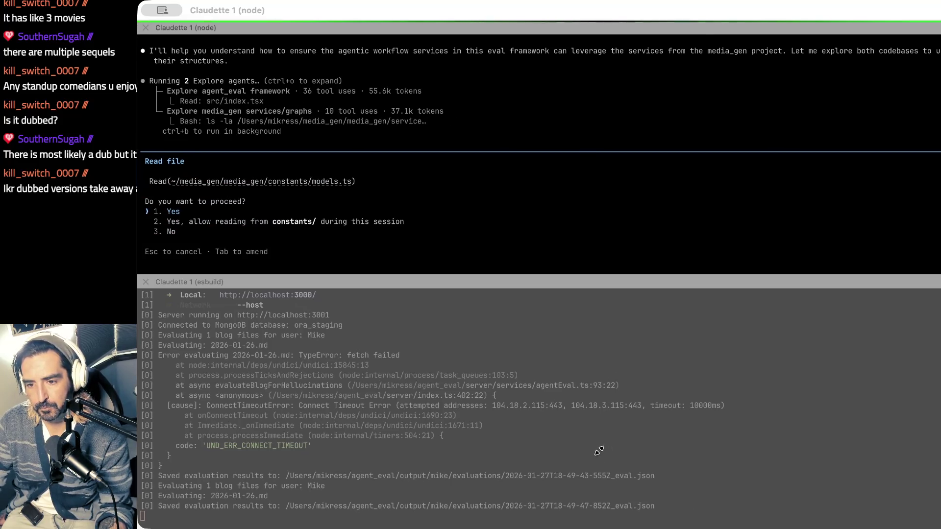
{"action": "key", "text": "super+Tab"}
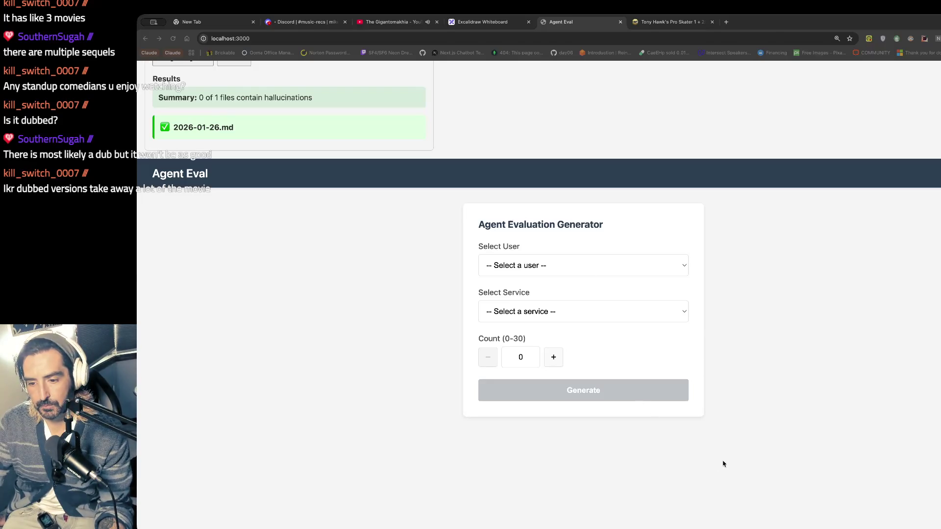
Step: Underline item (4) in green and mark items (1) and (2) with green strokes
{"action": "key", "text": "super+Tab"}
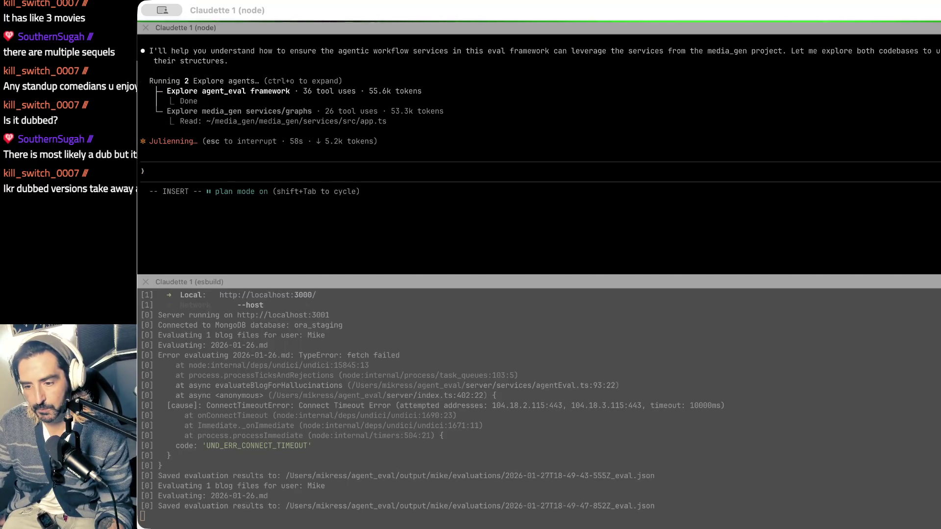
{"action": "key", "text": "super+Tab"}
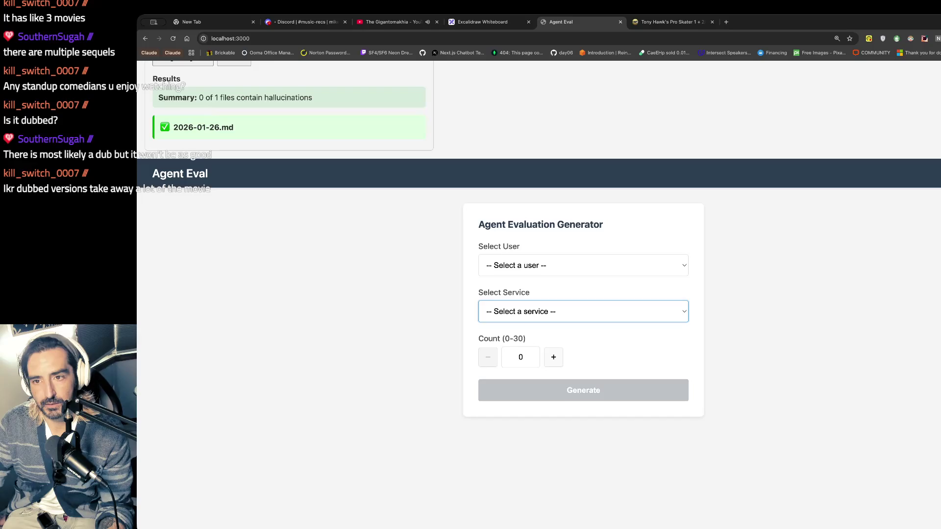
{"action": "left_click", "coordinate": [483, 22]}
{"action": "scroll", "coordinate": [605, 253], "scroll_direction": "right", "scroll_amount": 1}
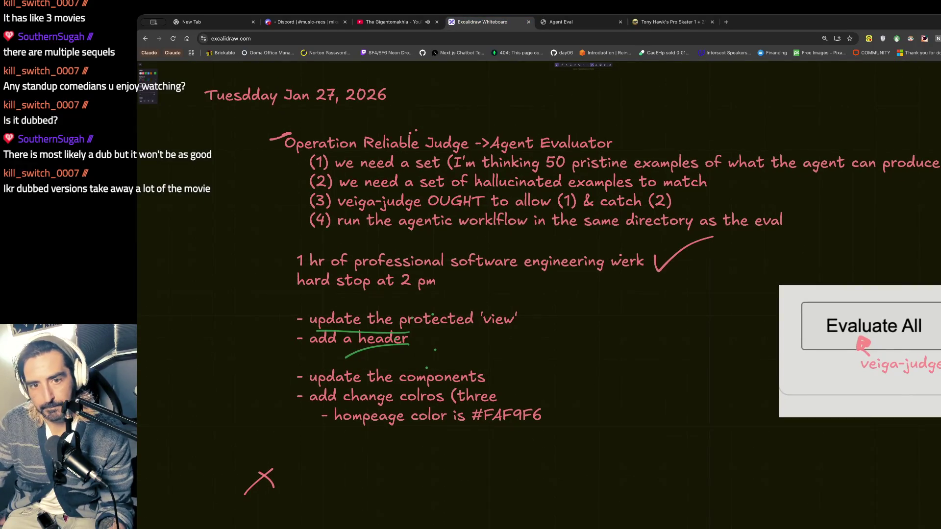
{"action": "left_click", "coordinate": [156, 77]}
{"action": "left_click_drag", "start_coordinate": [460, 228], "coordinate": [765, 234]}
{"action": "left_click_drag", "start_coordinate": [333, 160], "coordinate": [336, 189]}
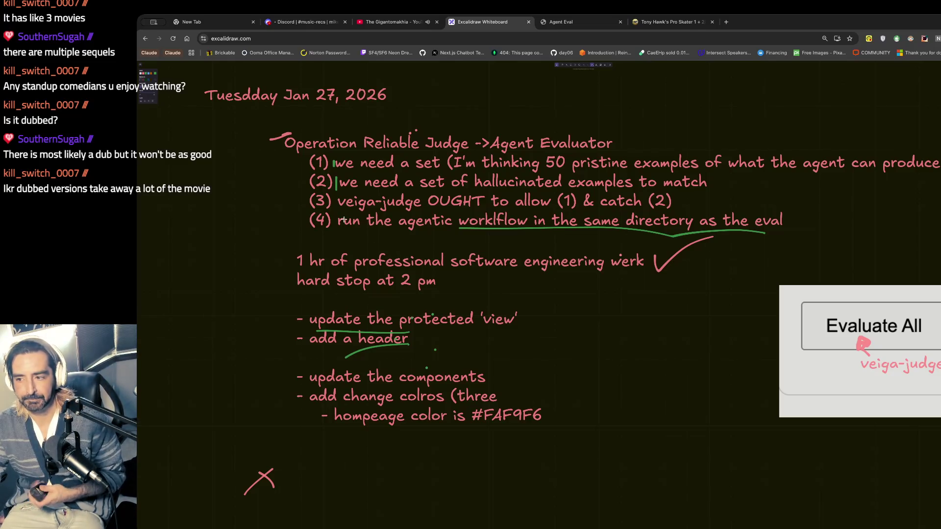
{"action": "key", "text": "ctrl+Tab"}
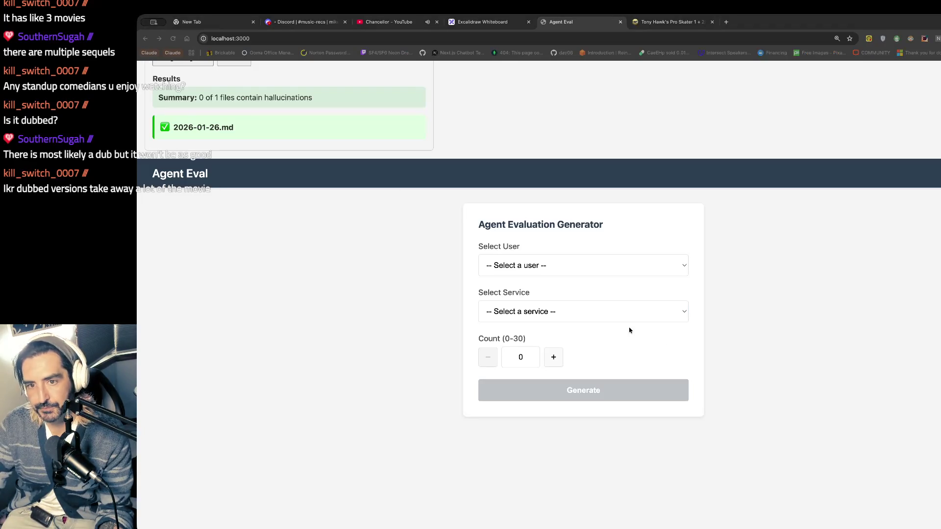
Step: In Discord #lounge-bar, view the 'Did they just nuke Opus 4.5 into the ground?' screenshot full size
{"action": "left_click", "coordinate": [304, 21]}
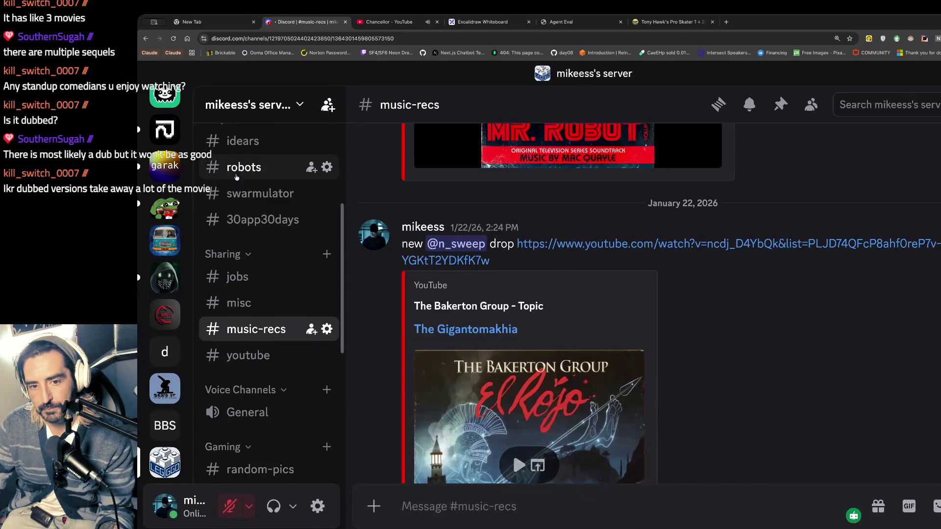
{"action": "scroll", "coordinate": [260, 318], "scroll_direction": "up", "scroll_amount": 4}
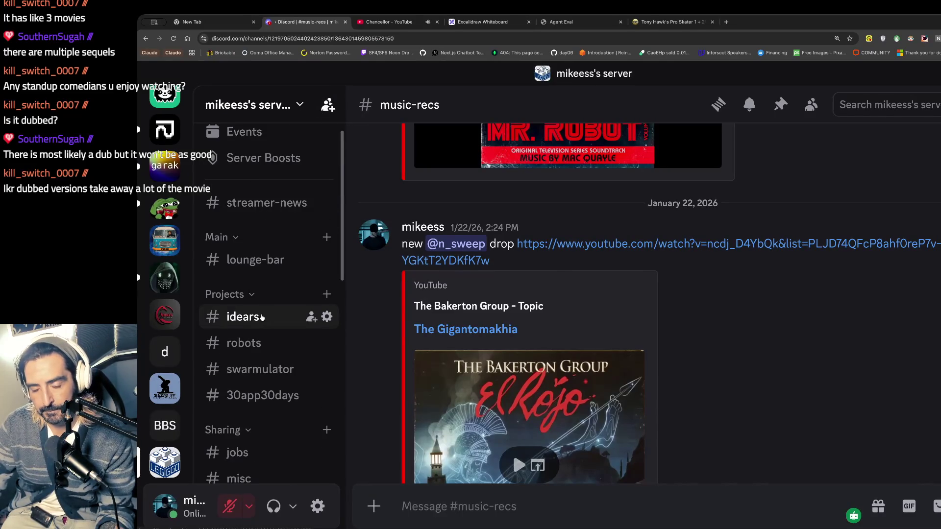
{"action": "left_click", "coordinate": [268, 258]}
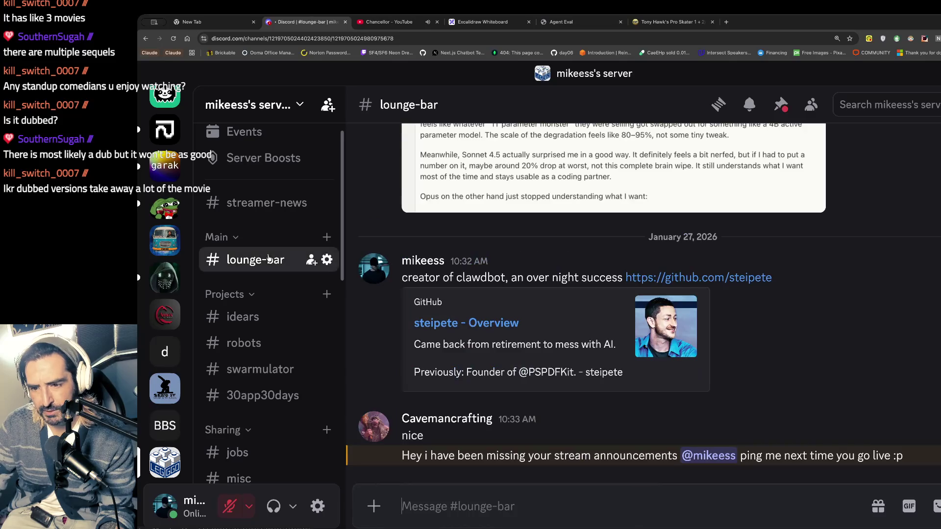
{"action": "scroll", "coordinate": [392, 266], "scroll_direction": "up", "scroll_amount": 4}
{"action": "scroll", "coordinate": [392, 265], "scroll_direction": "up", "scroll_amount": 3}
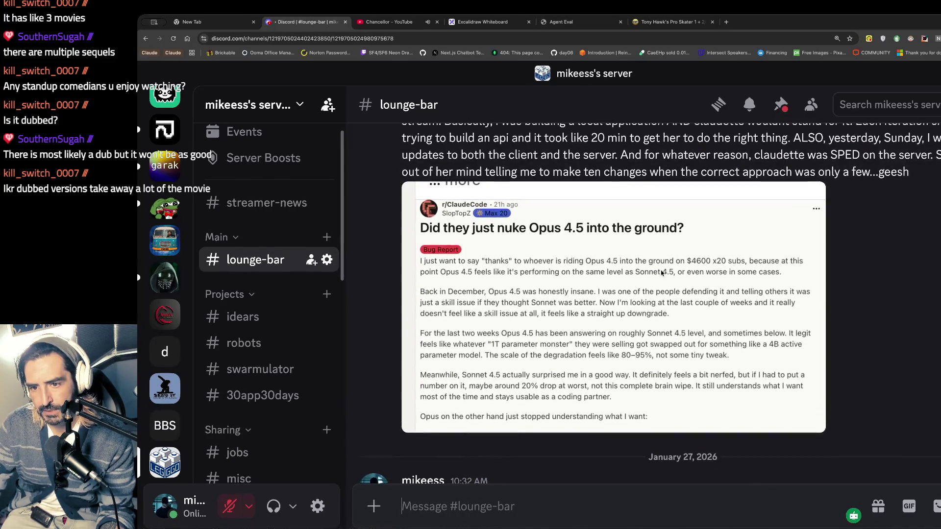
{"action": "left_click", "coordinate": [675, 287]}
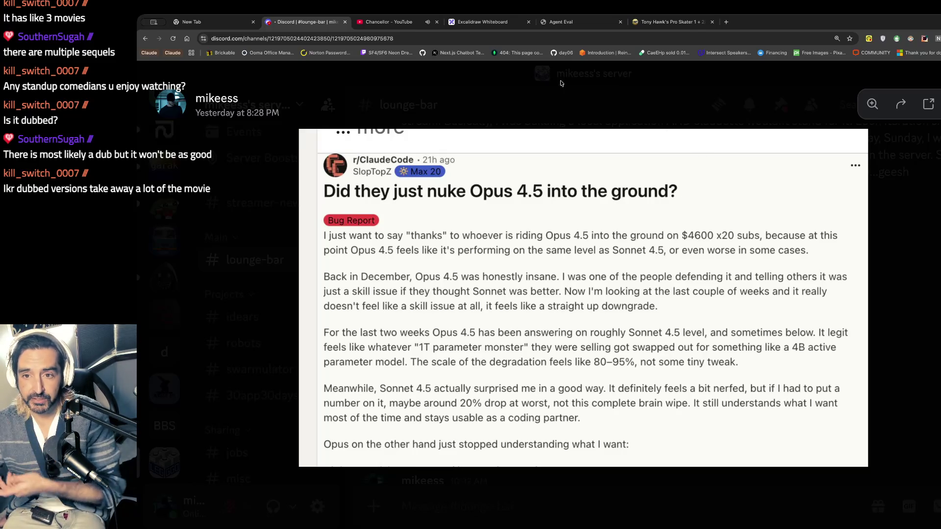
{"action": "left_click", "coordinate": [560, 21]}
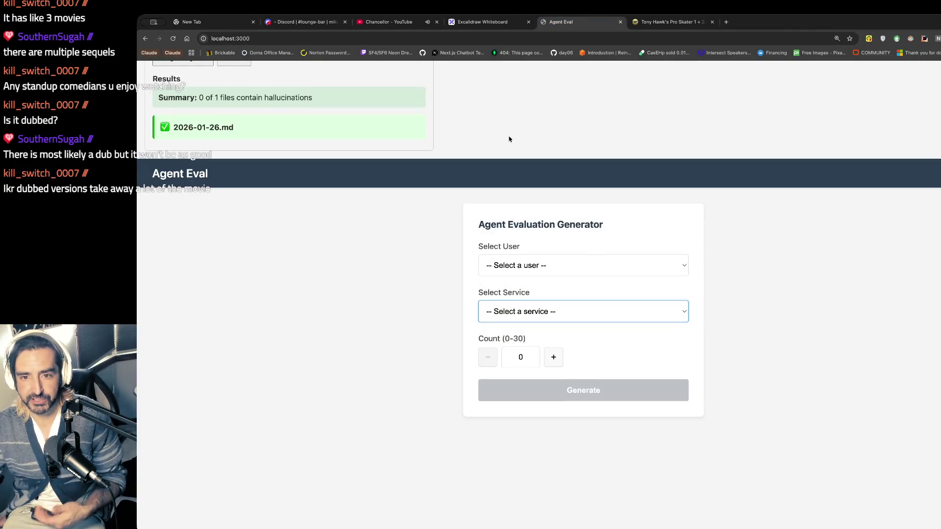
Step: Review the Evaluation Dialog results showing 2026-01-26.md passing, 0 of 1 files with hallucinations
{"action": "scroll", "coordinate": [510, 140], "scroll_direction": "up", "scroll_amount": 3}
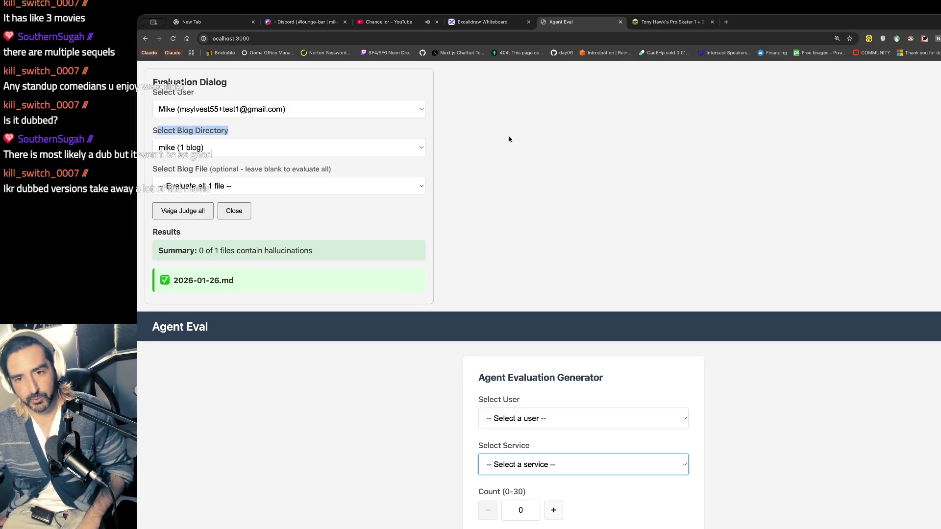
{"action": "scroll", "coordinate": [510, 139], "scroll_direction": "down", "scroll_amount": 2}
{"action": "scroll", "coordinate": [510, 142], "scroll_direction": "up", "scroll_amount": 2}
{"action": "scroll", "coordinate": [508, 145], "scroll_direction": "down", "scroll_amount": 2}
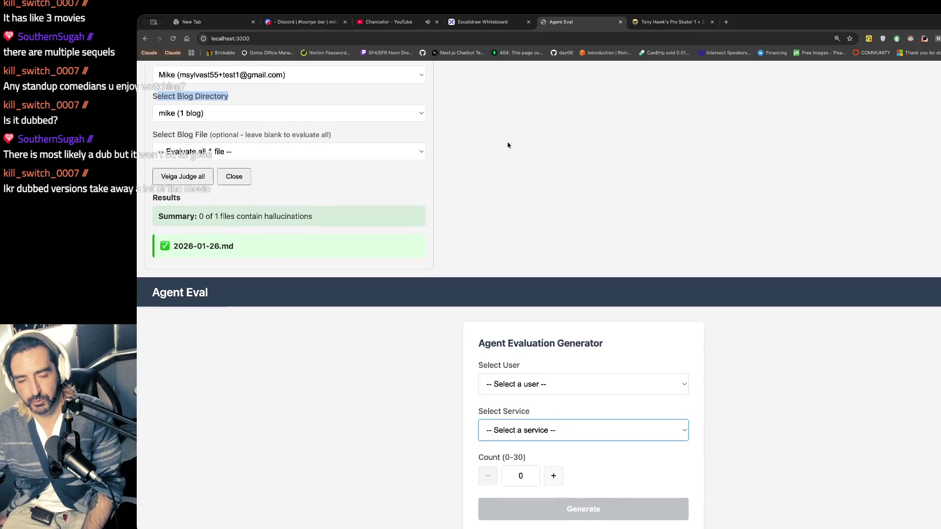
{"action": "scroll", "coordinate": [508, 145], "scroll_direction": "up", "scroll_amount": 2}
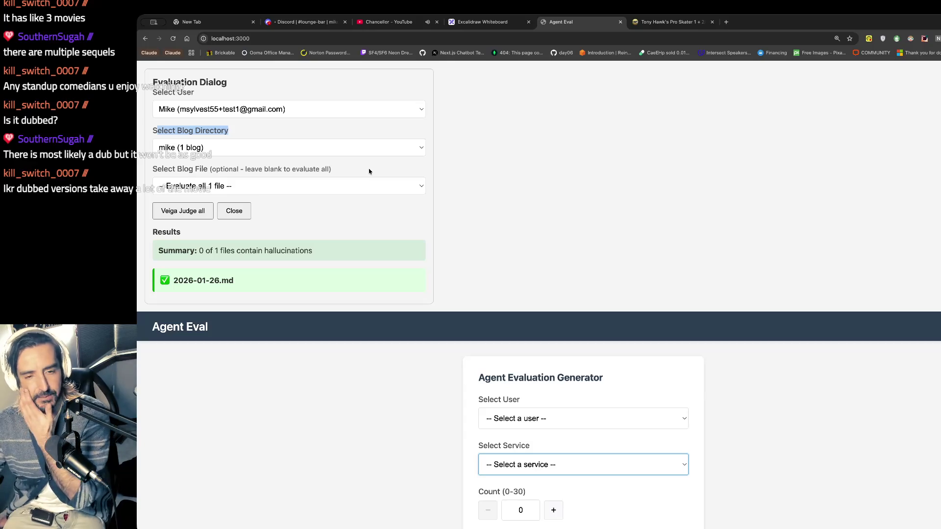
{"action": "key", "text": "super+Tab"}
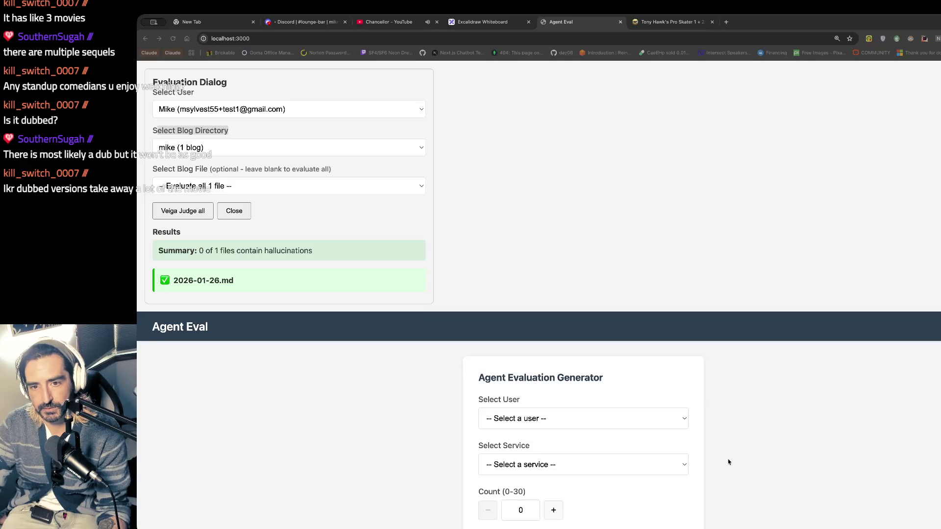
Step: Read Claude Code's sharing-approach question: Git Submodule, Shared npm Package, Symlinks and Sync Script
{"action": "key", "text": "super+Tab"}
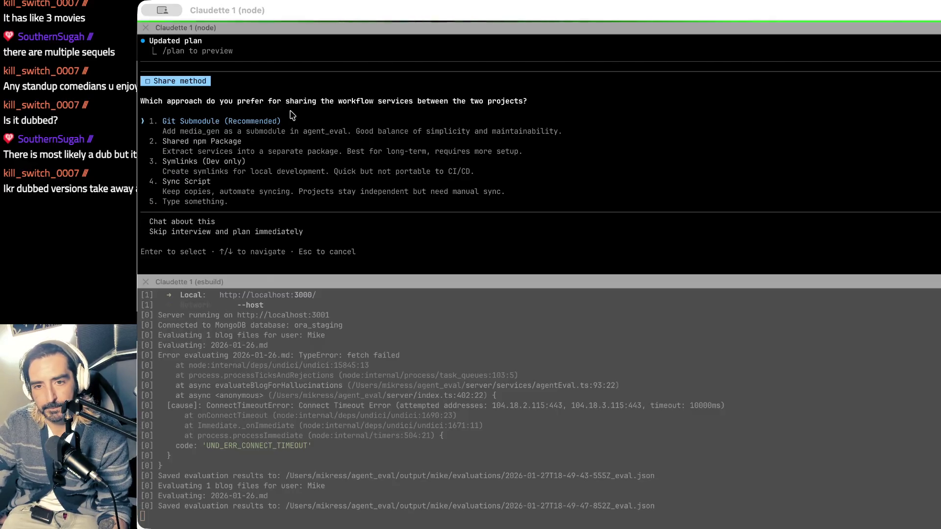
{"action": "left_click_drag", "start_coordinate": [228, 103], "coordinate": [370, 121]}
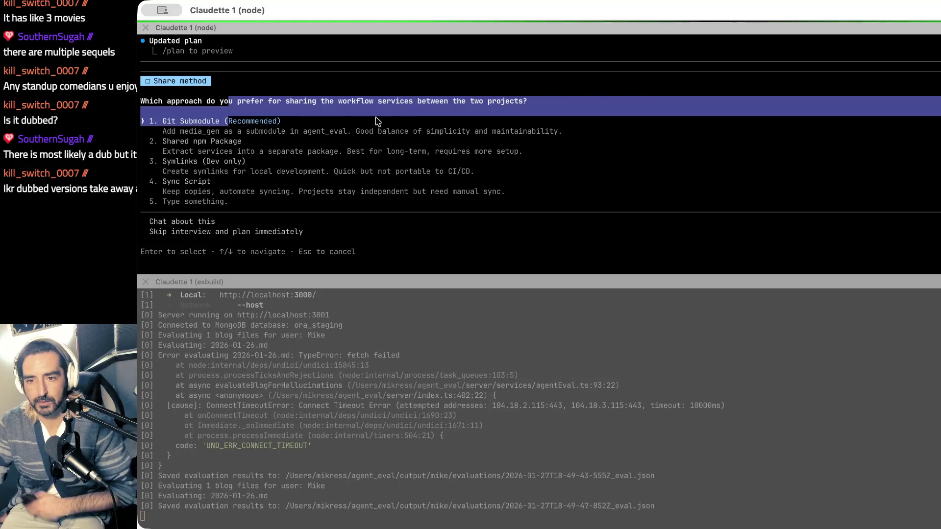
{"action": "mouse_move", "coordinate": [246, 131]}
{"action": "left_mouse_down"}
{"action": "mouse_move", "coordinate": [280, 121]}
{"action": "mouse_move", "coordinate": [563, 133]}
{"action": "left_mouse_up"}
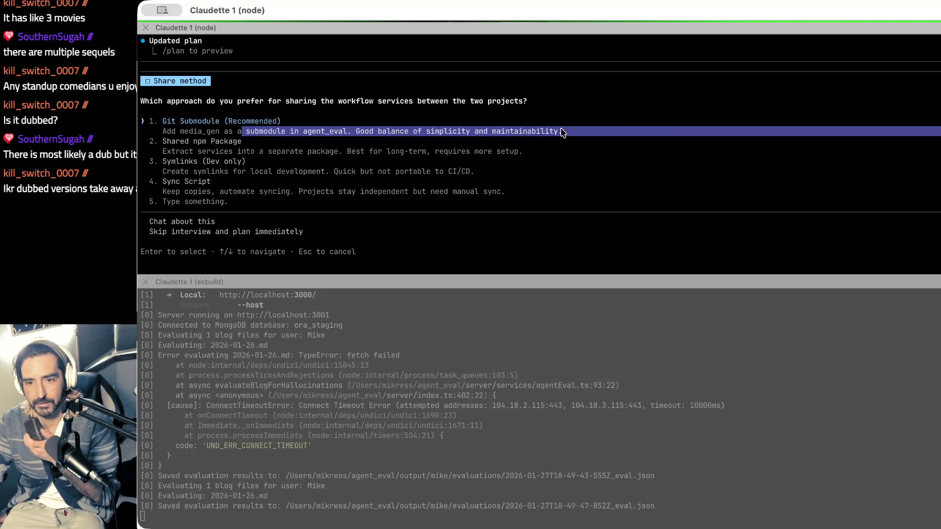
{"action": "left_click", "coordinate": [351, 138]}
{"action": "mouse_move", "coordinate": [216, 151]}
{"action": "left_mouse_down"}
{"action": "mouse_move", "coordinate": [572, 142]}
{"action": "mouse_move", "coordinate": [563, 150]}
{"action": "left_mouse_up"}
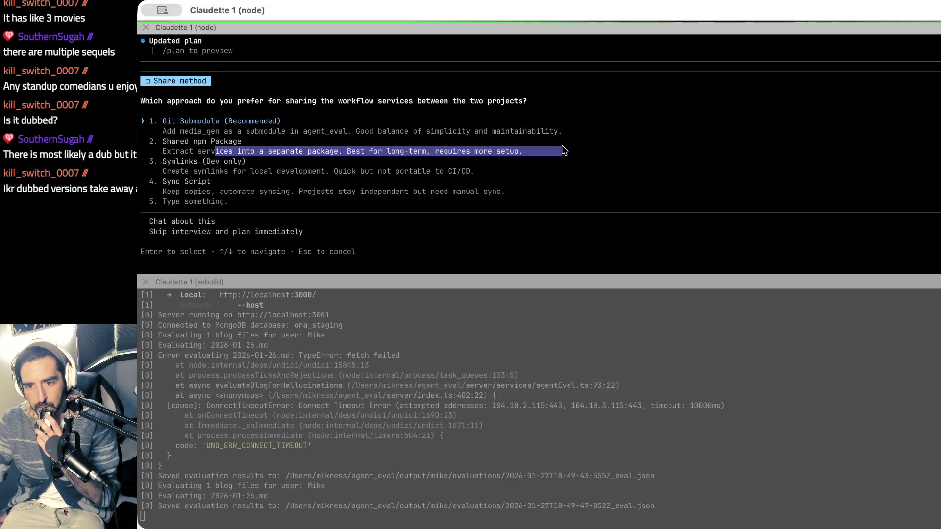
{"action": "left_click_drag", "start_coordinate": [216, 171], "coordinate": [495, 174]}
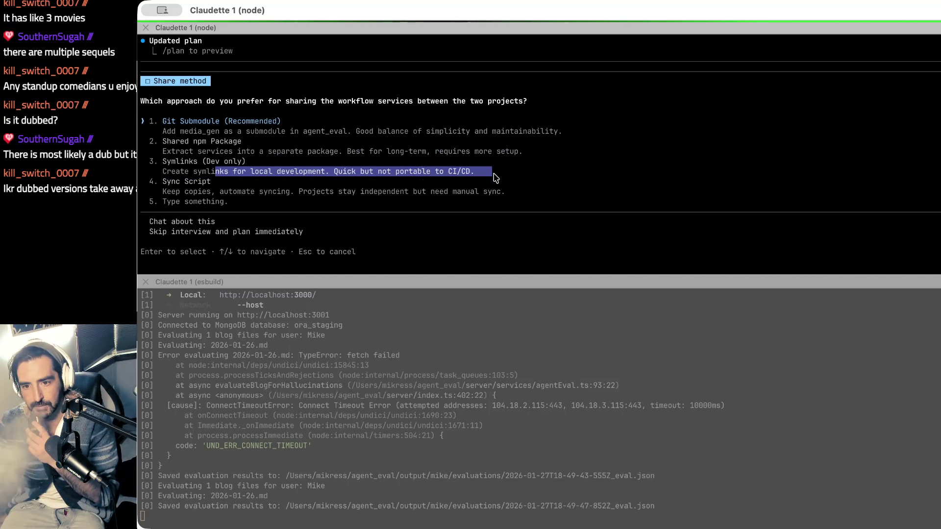
{"action": "mouse_move", "coordinate": [241, 192]}
{"action": "left_mouse_down"}
{"action": "mouse_move", "coordinate": [502, 203]}
{"action": "mouse_move", "coordinate": [502, 195]}
{"action": "left_mouse_up"}
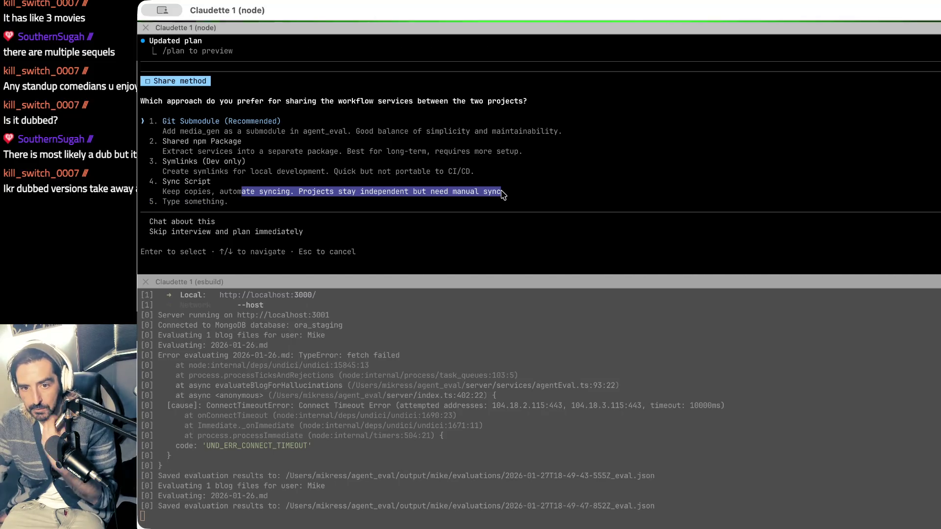
Step: Compare Symlinks with Sync Script and answer with option 3, 'Symlinks (Dev only)'
{"action": "left_click_drag", "start_coordinate": [163, 162], "coordinate": [242, 211]}
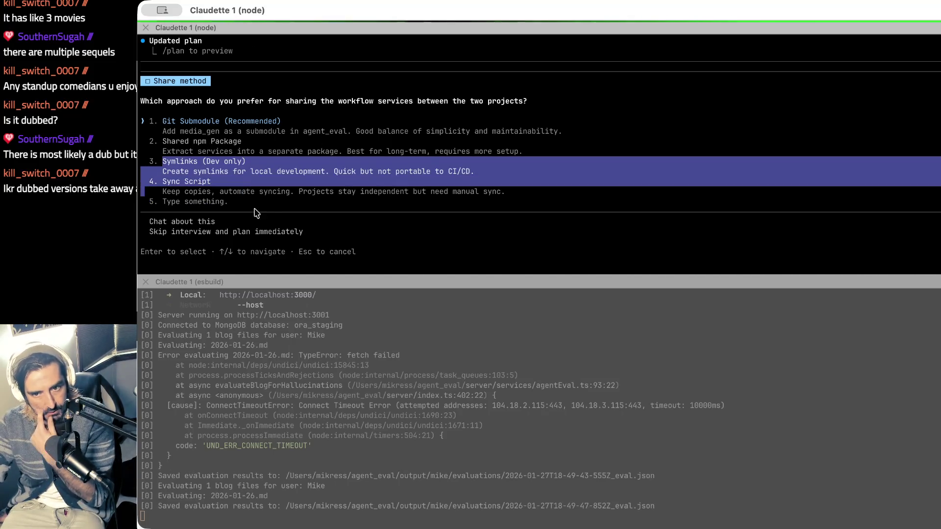
{"action": "left_click", "coordinate": [241, 211]}
{"action": "left_click_drag", "start_coordinate": [164, 132], "coordinate": [159, 141]}
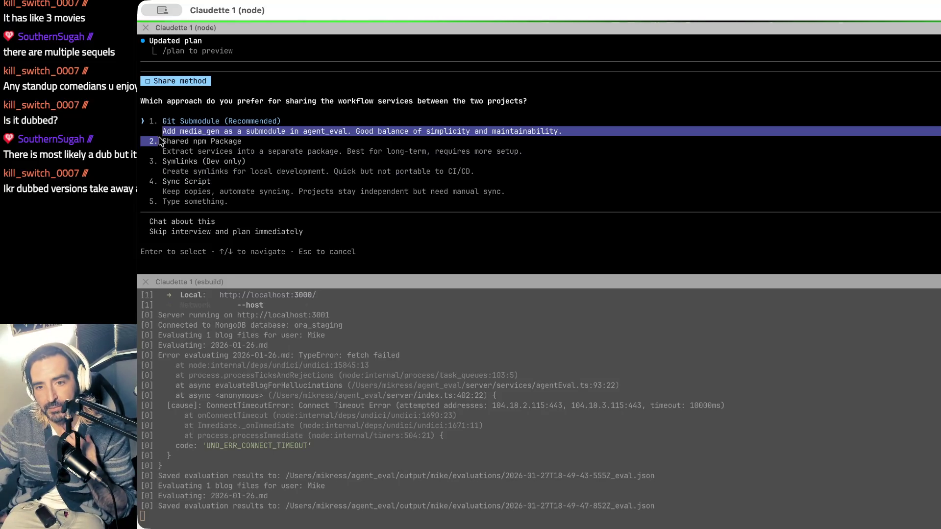
{"action": "left_click", "coordinate": [261, 204]}
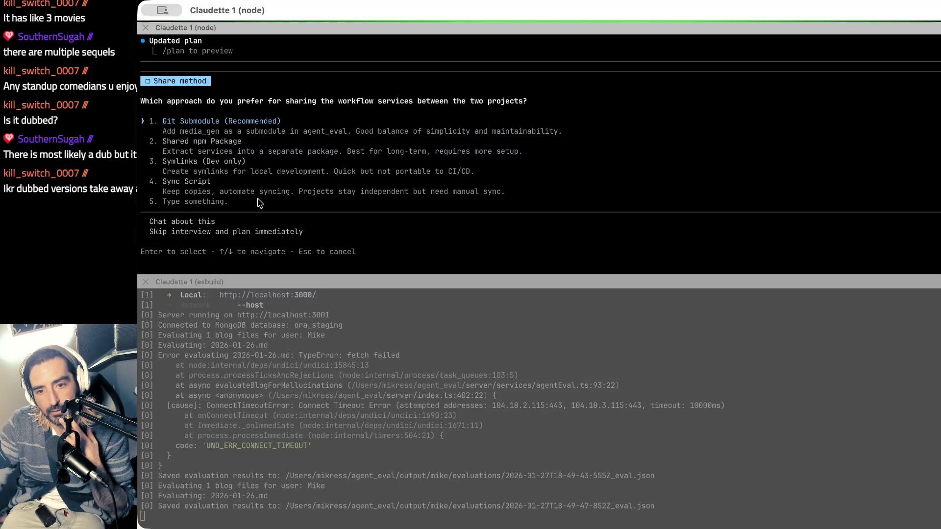
{"action": "mouse_move", "coordinate": [190, 192]}
{"action": "left_mouse_down"}
{"action": "mouse_move", "coordinate": [235, 205]}
{"action": "mouse_move", "coordinate": [534, 189]}
{"action": "left_mouse_up"}
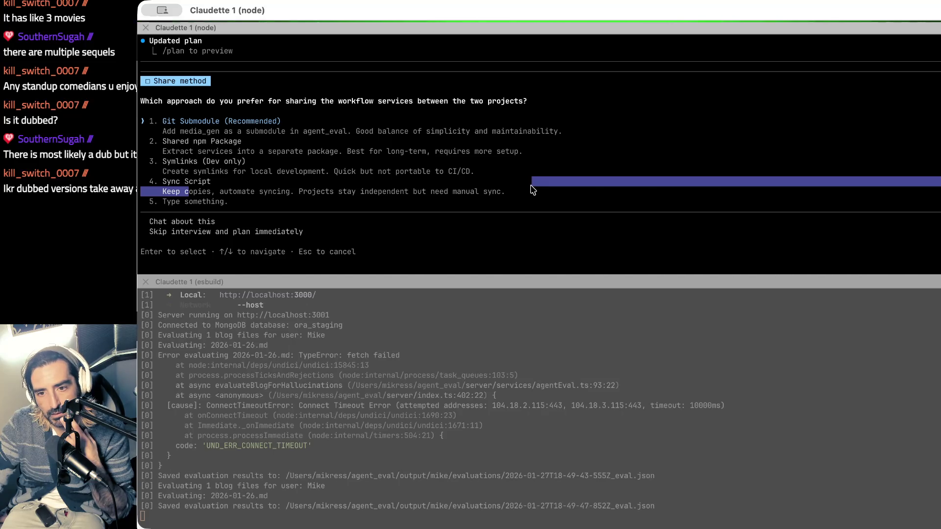
{"action": "left_click_drag", "start_coordinate": [484, 175], "coordinate": [255, 161]}
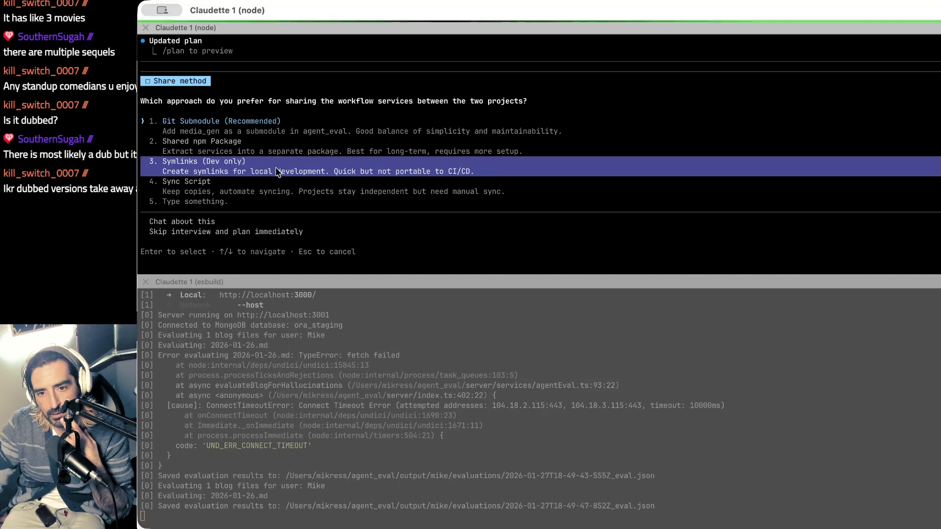
{"action": "key", "text": "Down"}
{"action": "key", "text": "Down"}
{"action": "key", "text": "Return"}
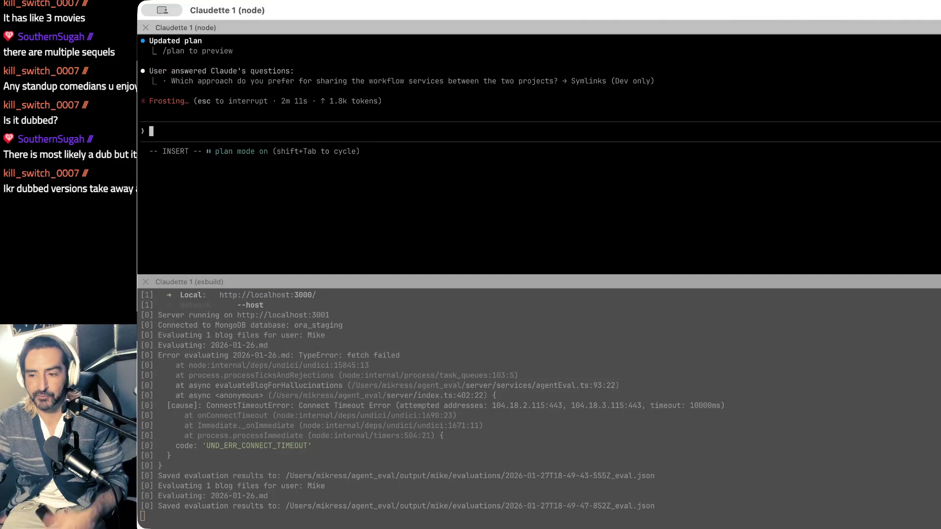
{"action": "key", "text": "super+Tab"}
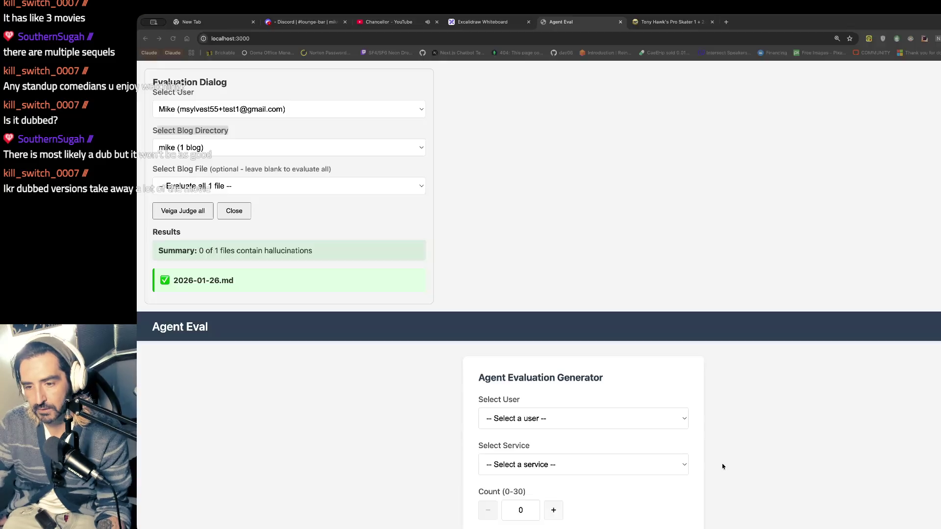
{"action": "scroll", "coordinate": [584, 368], "scroll_direction": "down", "scroll_amount": 5}
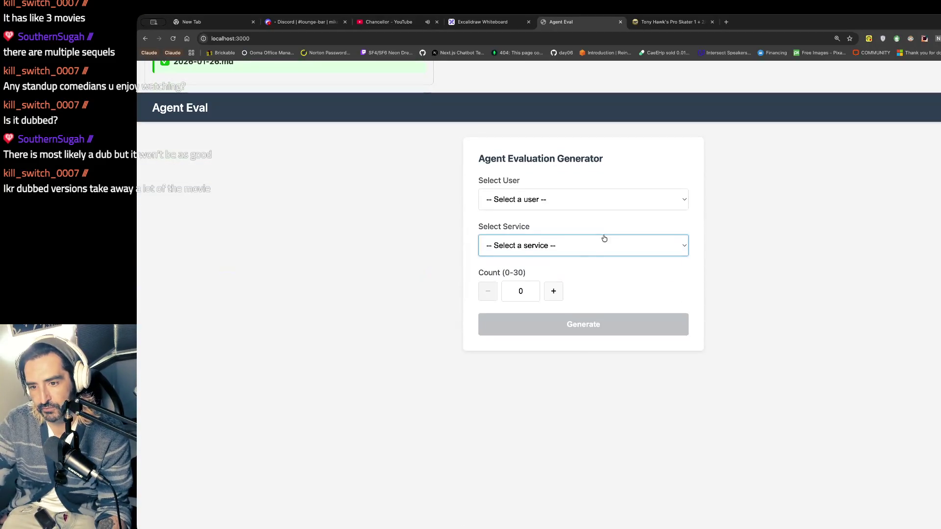
{"action": "left_click", "coordinate": [595, 243]}
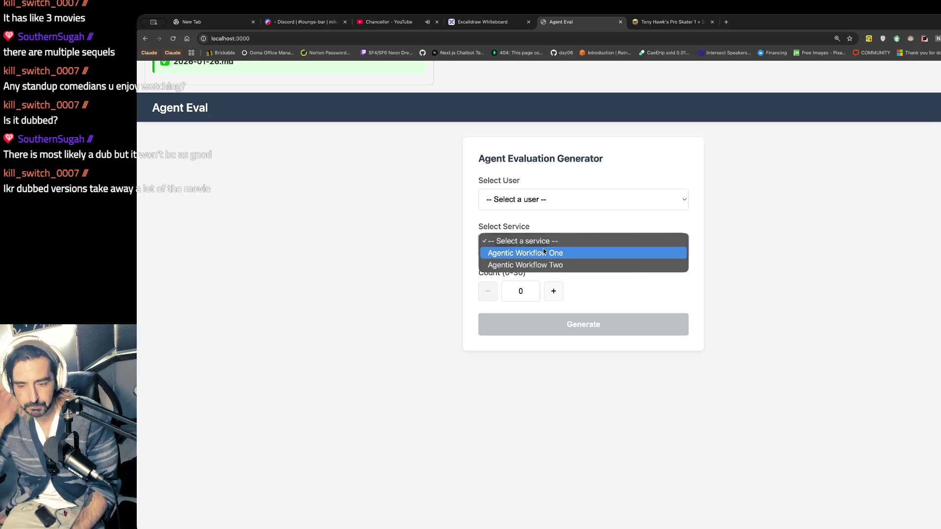
{"action": "left_click", "coordinate": [742, 151]}
{"action": "scroll", "coordinate": [697, 157], "scroll_direction": "up", "scroll_amount": 1}
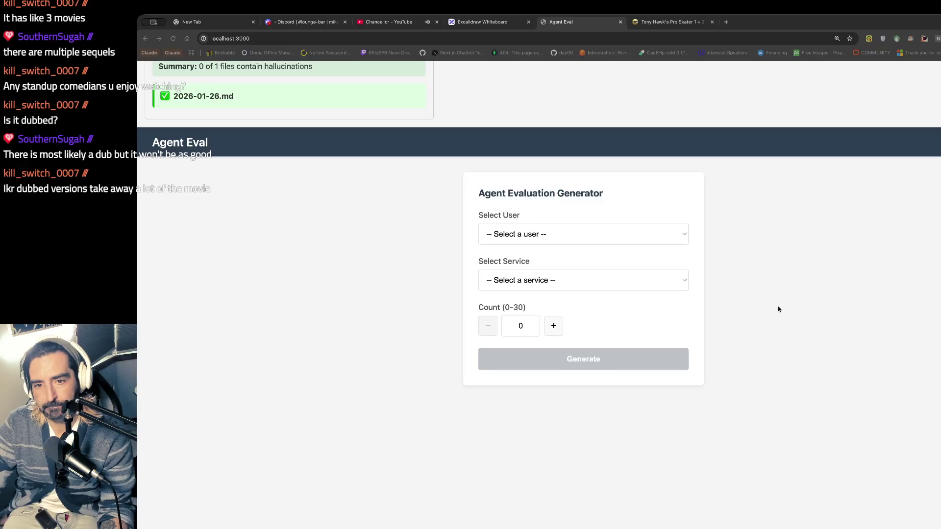
{"action": "key", "text": "super+Tab"}
{"action": "key", "text": "super+Tab"}
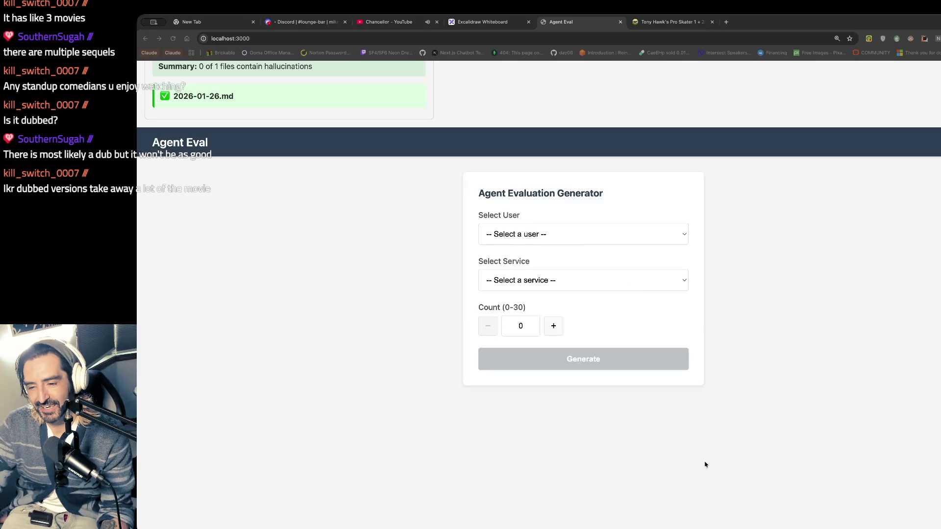
{"action": "key", "text": "super+Tab"}
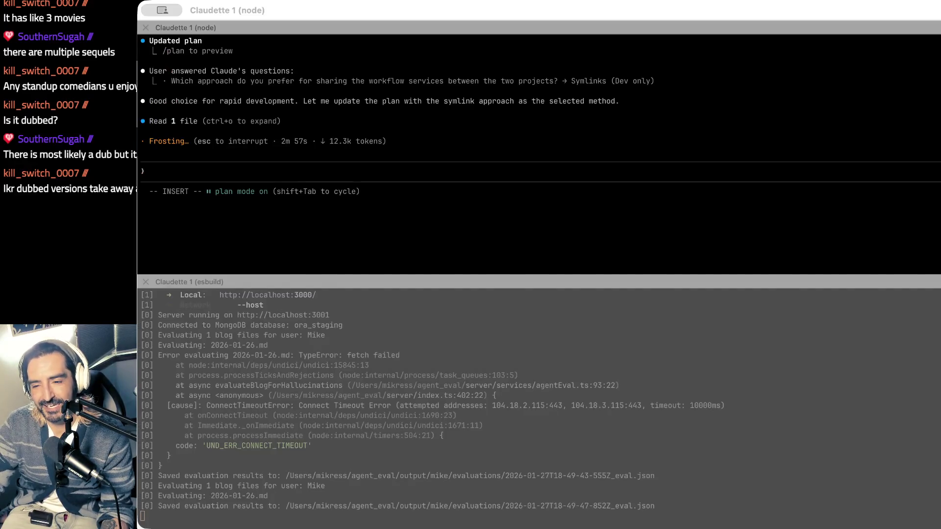
{"action": "key", "text": "super+Tab"}
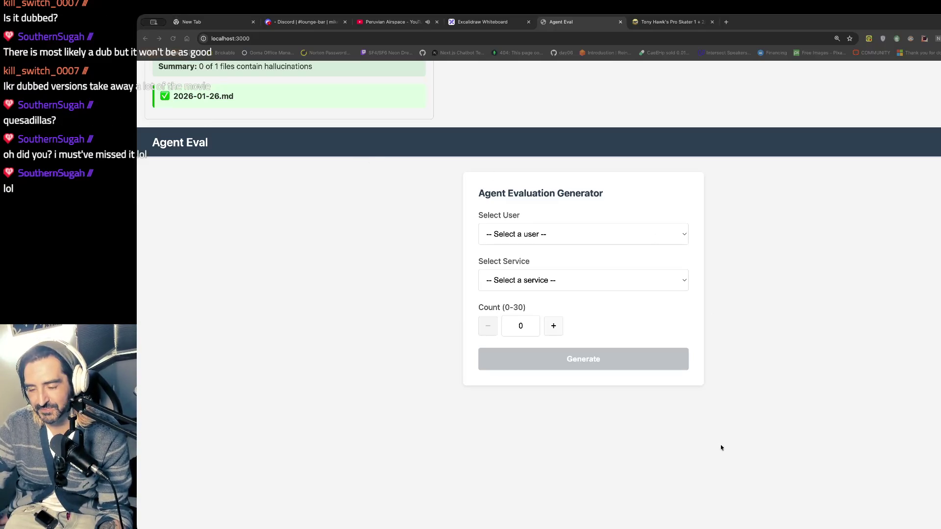
{"action": "key", "text": "super+Tab"}
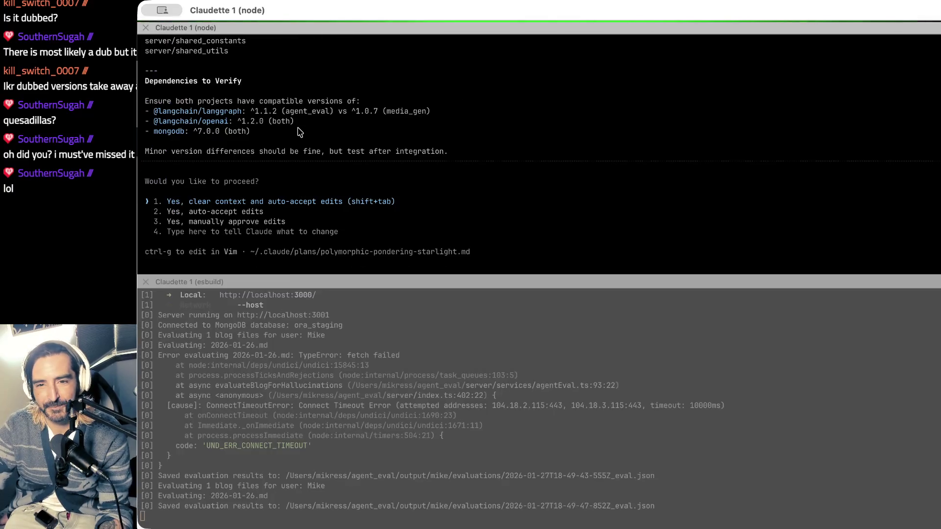
{"action": "scroll", "coordinate": [325, 126], "scroll_direction": "up", "scroll_amount": 10}
{"action": "scroll", "coordinate": [299, 132], "scroll_direction": "up", "scroll_amount": 15}
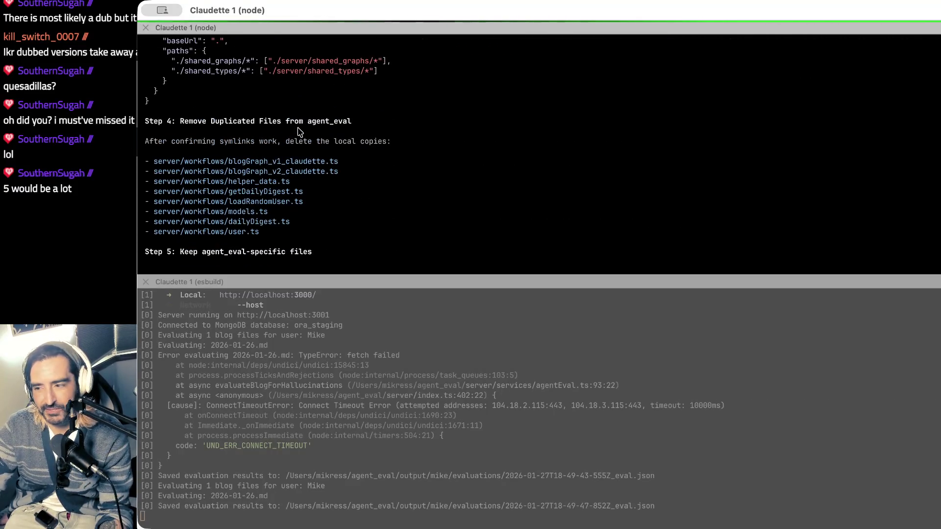
{"action": "scroll", "coordinate": [299, 131], "scroll_direction": "up", "scroll_amount": 15}
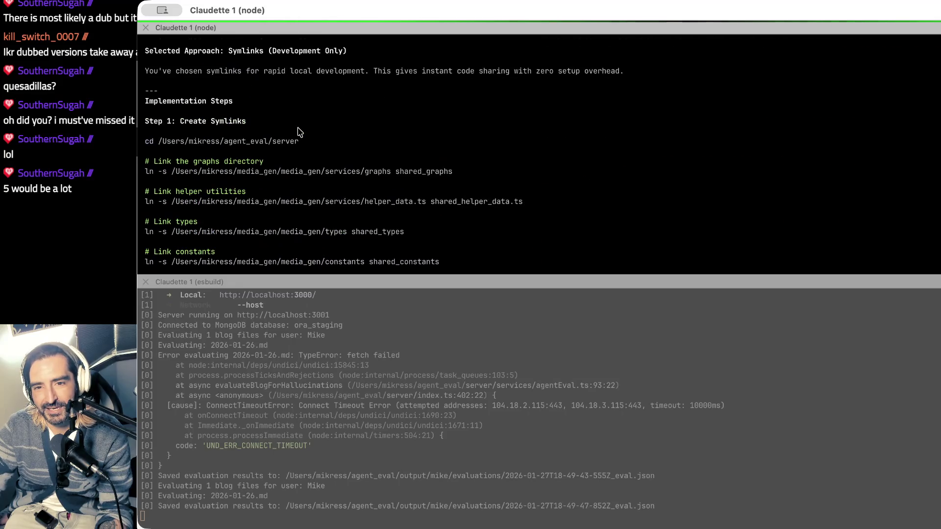
{"action": "scroll", "coordinate": [300, 132], "scroll_direction": "up", "scroll_amount": 3}
{"action": "scroll", "coordinate": [300, 132], "scroll_direction": "down", "scroll_amount": 2}
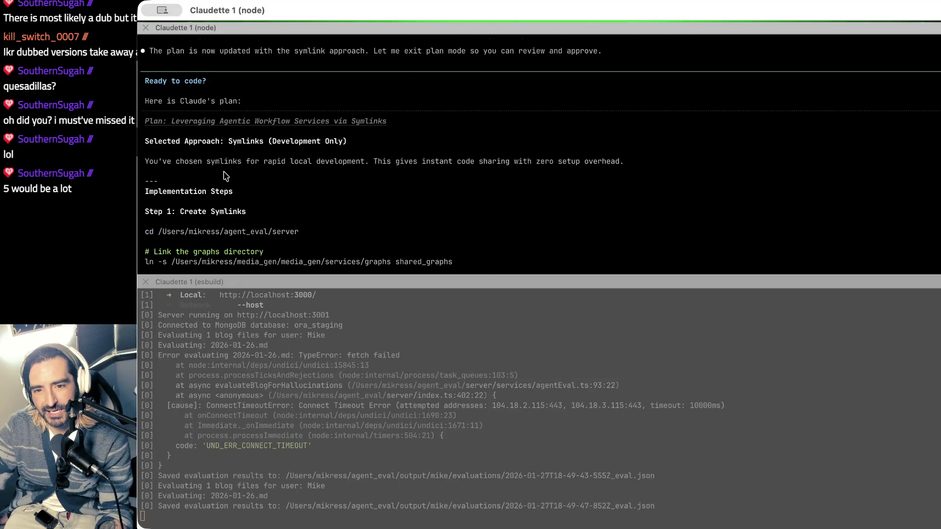
{"action": "left_click_drag", "start_coordinate": [204, 154], "coordinate": [202, 174]}
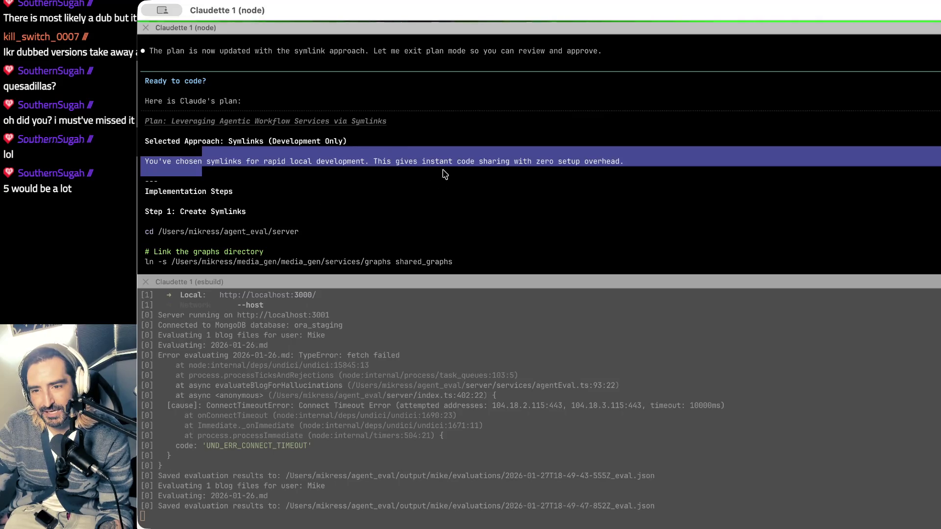
{"action": "scroll", "coordinate": [328, 191], "scroll_direction": "down", "scroll_amount": 2}
{"action": "scroll", "coordinate": [199, 198], "scroll_direction": "down", "scroll_amount": 2}
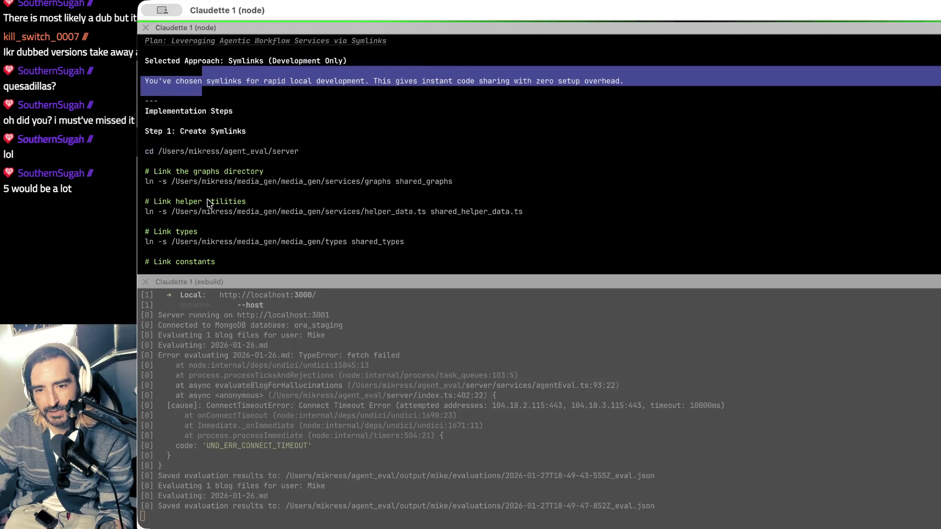
{"action": "left_click_drag", "start_coordinate": [172, 181], "coordinate": [173, 197]}
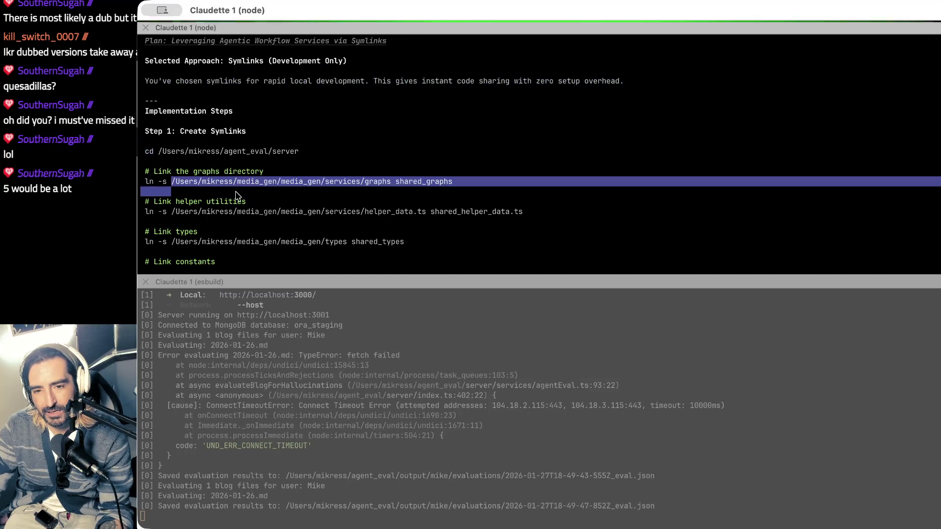
{"action": "scroll", "coordinate": [239, 196], "scroll_direction": "down", "scroll_amount": 1}
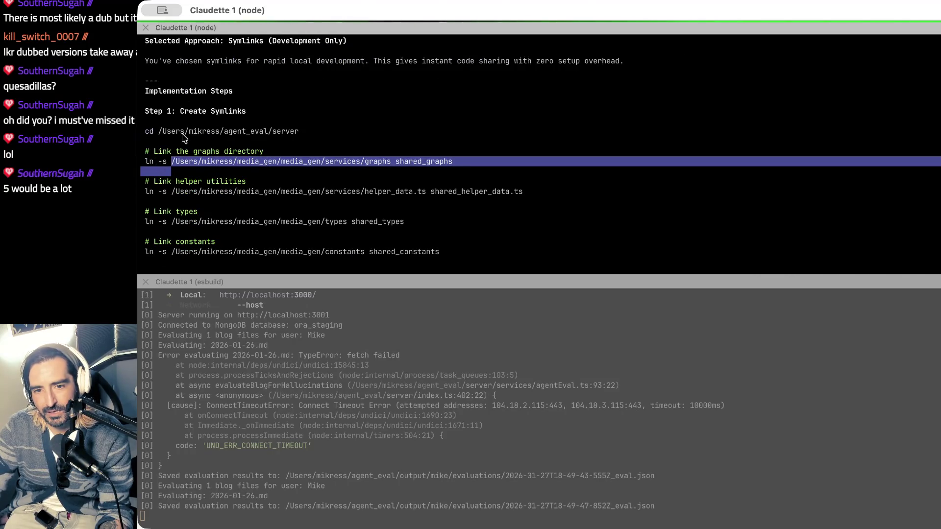
{"action": "scroll", "coordinate": [233, 155], "scroll_direction": "down", "scroll_amount": 2}
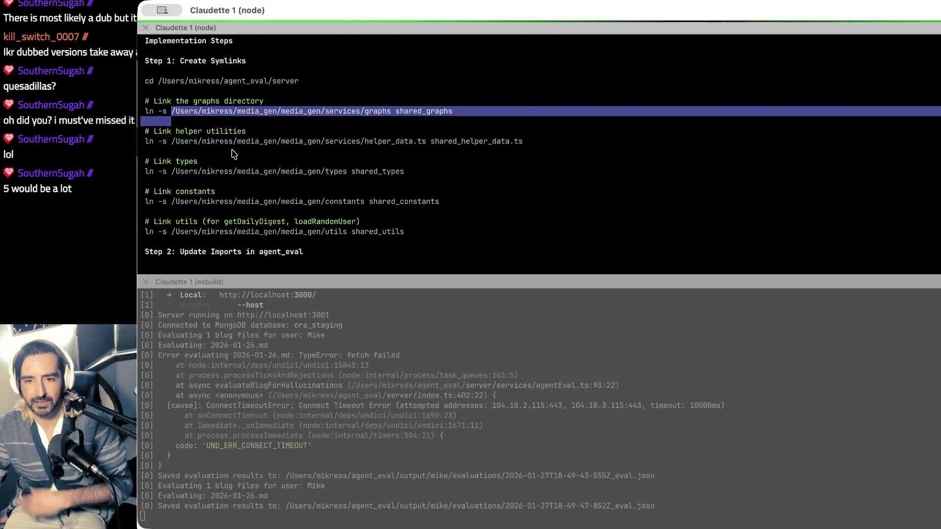
{"action": "scroll", "coordinate": [234, 154], "scroll_direction": "down", "scroll_amount": 1}
{"action": "left_click_drag", "start_coordinate": [185, 132], "coordinate": [181, 151]}
{"action": "scroll", "coordinate": [216, 190], "scroll_direction": "down", "scroll_amount": 3}
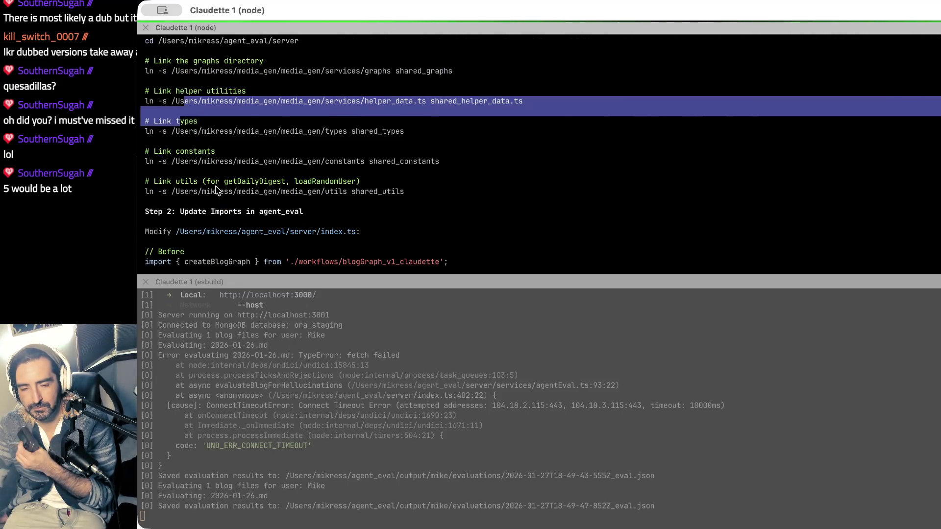
{"action": "left_click_drag", "start_coordinate": [179, 152], "coordinate": [171, 183]}
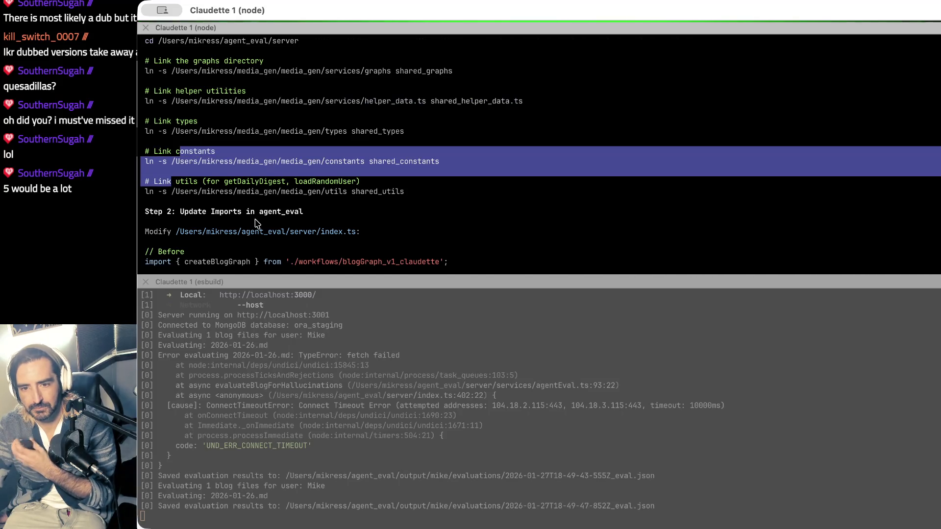
{"action": "scroll", "coordinate": [254, 223], "scroll_direction": "down", "scroll_amount": 3}
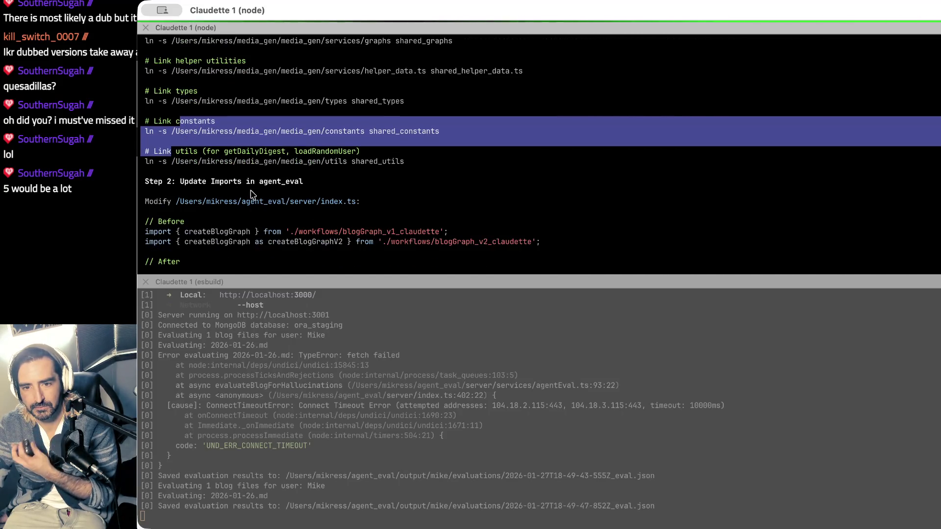
{"action": "left_click", "coordinate": [216, 168]}
{"action": "scroll", "coordinate": [272, 164], "scroll_direction": "down", "scroll_amount": 7}
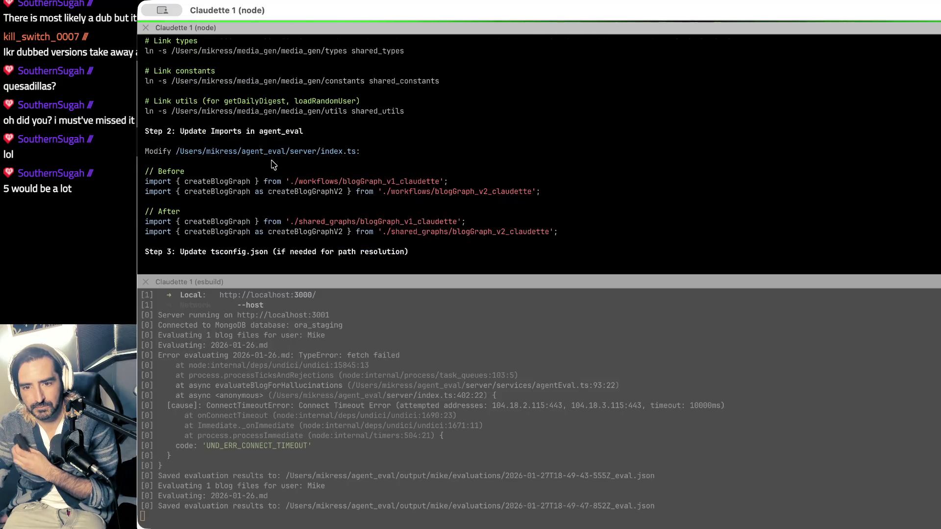
{"action": "scroll", "coordinate": [273, 164], "scroll_direction": "down", "scroll_amount": 5}
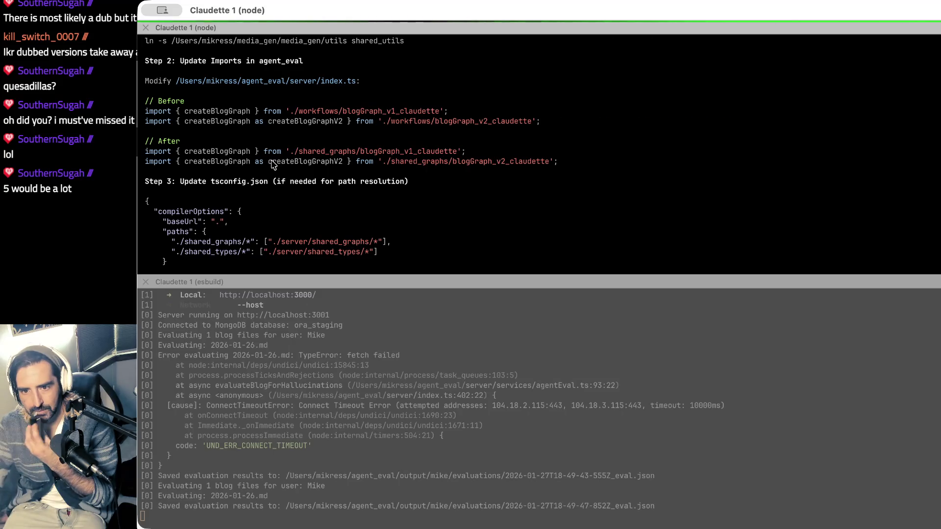
{"action": "scroll", "coordinate": [264, 161], "scroll_direction": "up", "scroll_amount": 15}
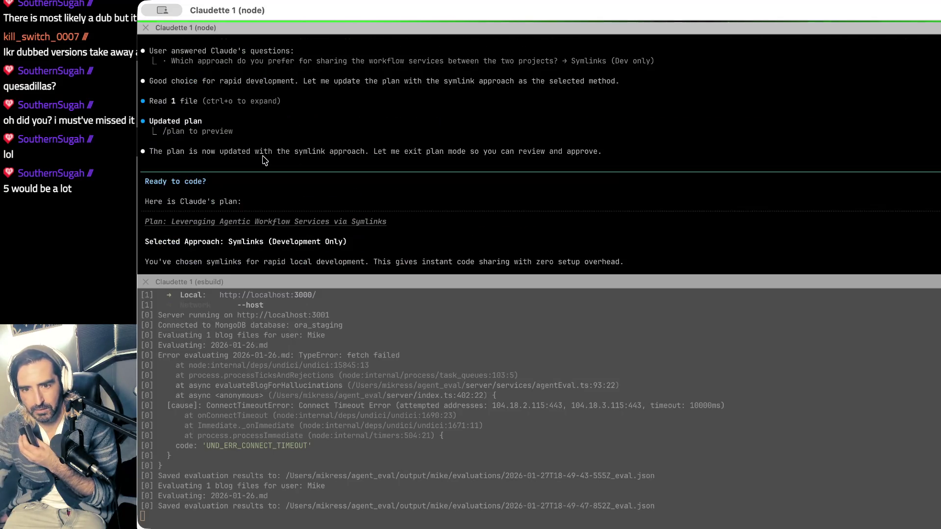
{"action": "scroll", "coordinate": [264, 160], "scroll_direction": "down", "scroll_amount": 4}
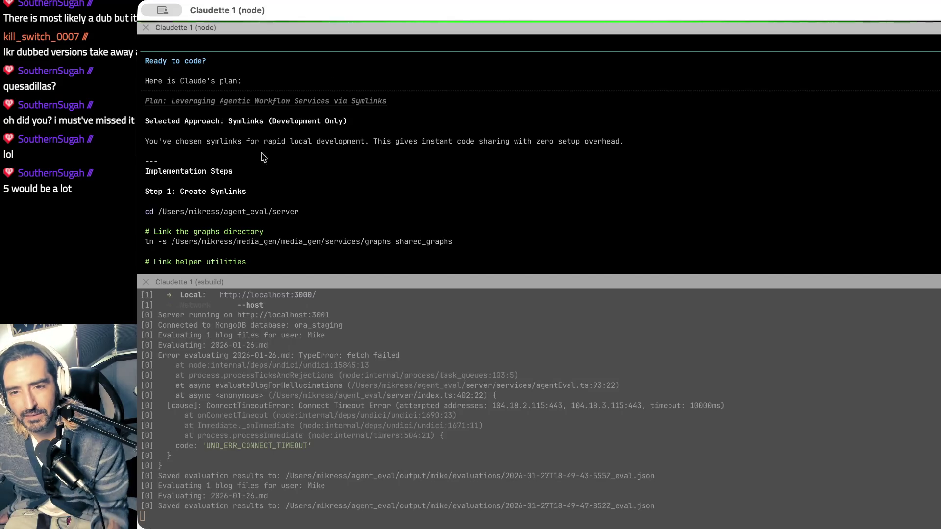
{"action": "left_click_drag", "start_coordinate": [184, 142], "coordinate": [177, 161]}
{"action": "scroll", "coordinate": [186, 164], "scroll_direction": "down", "scroll_amount": 5}
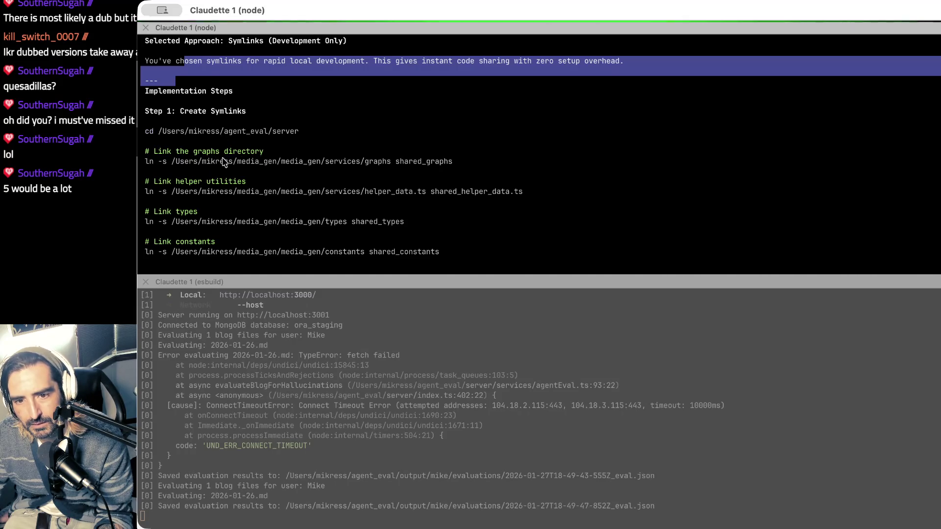
{"action": "left_click_drag", "start_coordinate": [214, 162], "coordinate": [201, 183]}
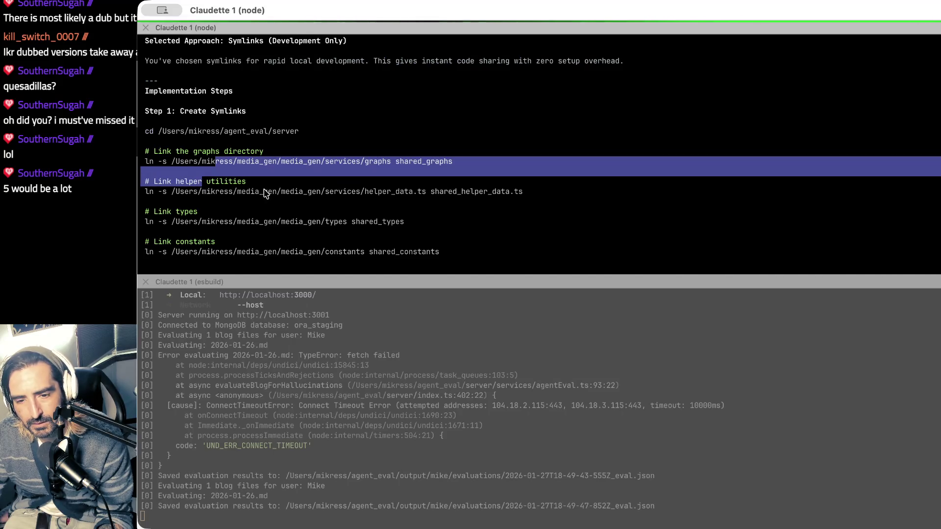
{"action": "left_click", "coordinate": [225, 199]}
{"action": "right_click", "coordinate": [158, 206]}
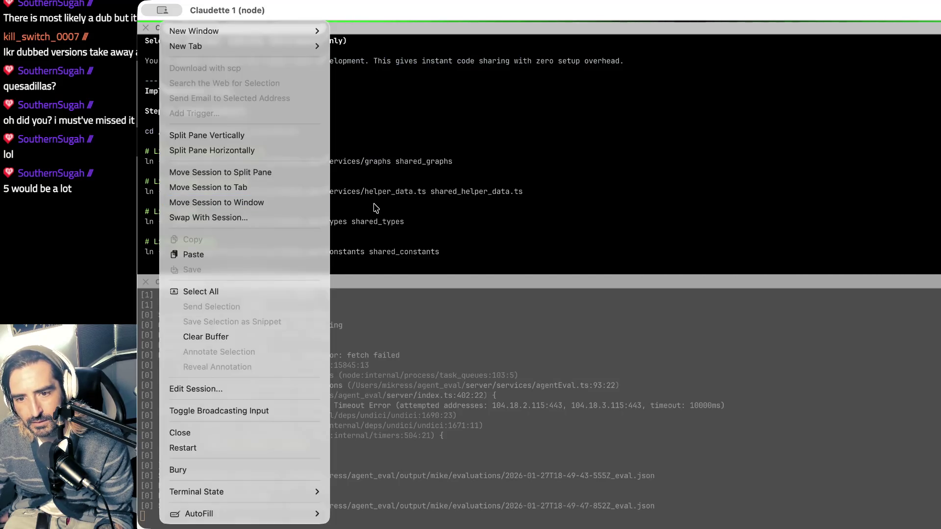
{"action": "left_click", "coordinate": [371, 208]}
{"action": "left_click_drag", "start_coordinate": [189, 182], "coordinate": [181, 203]}
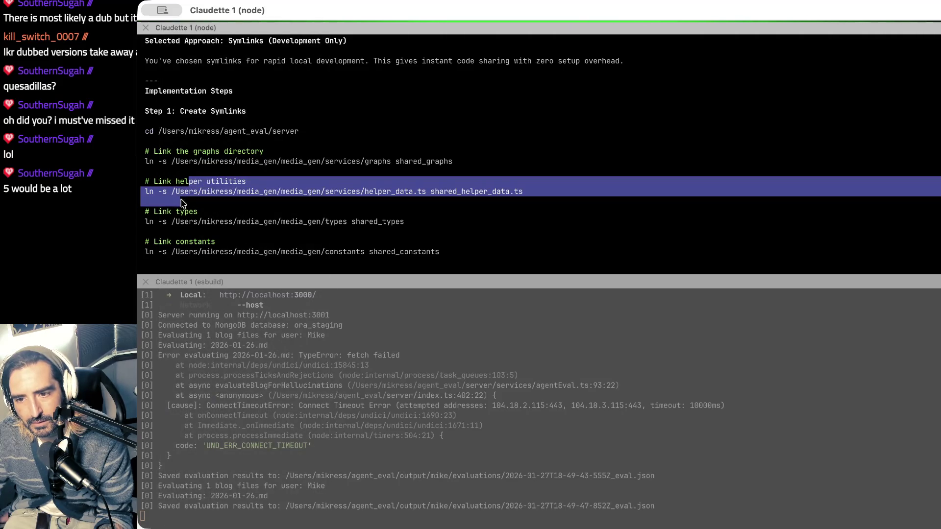
{"action": "left_click", "coordinate": [167, 149]}
{"action": "left_click_drag", "start_coordinate": [166, 146], "coordinate": [157, 162]}
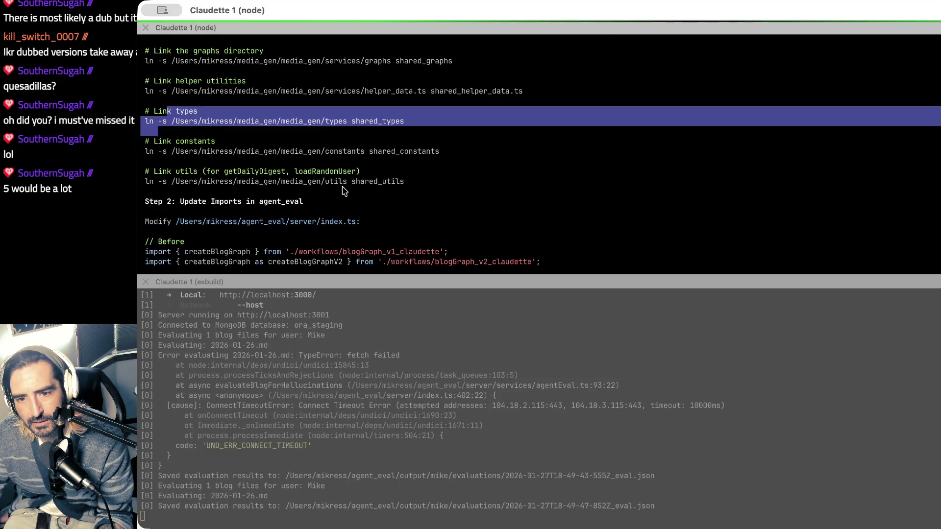
{"action": "left_click_drag", "start_coordinate": [214, 143], "coordinate": [202, 154]}
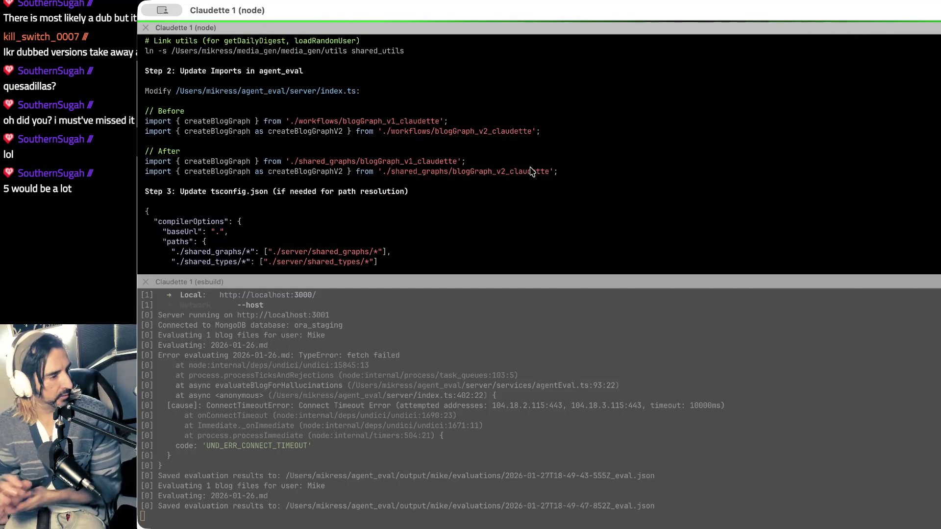
{"action": "scroll", "coordinate": [532, 172], "scroll_direction": "up", "scroll_amount": 4}
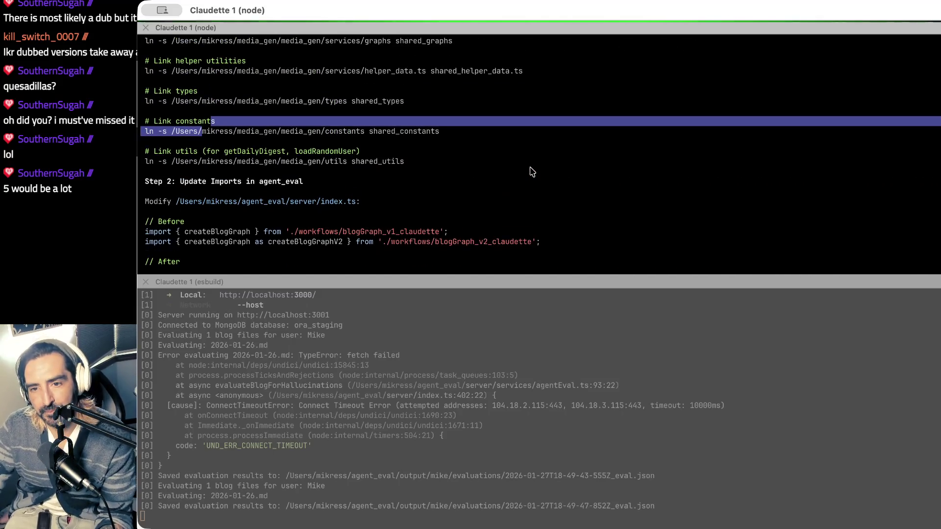
{"action": "scroll", "coordinate": [531, 172], "scroll_direction": "up", "scroll_amount": 3}
{"action": "left_click_drag", "start_coordinate": [323, 123], "coordinate": [483, 122]}
{"action": "left_click", "coordinate": [444, 125]}
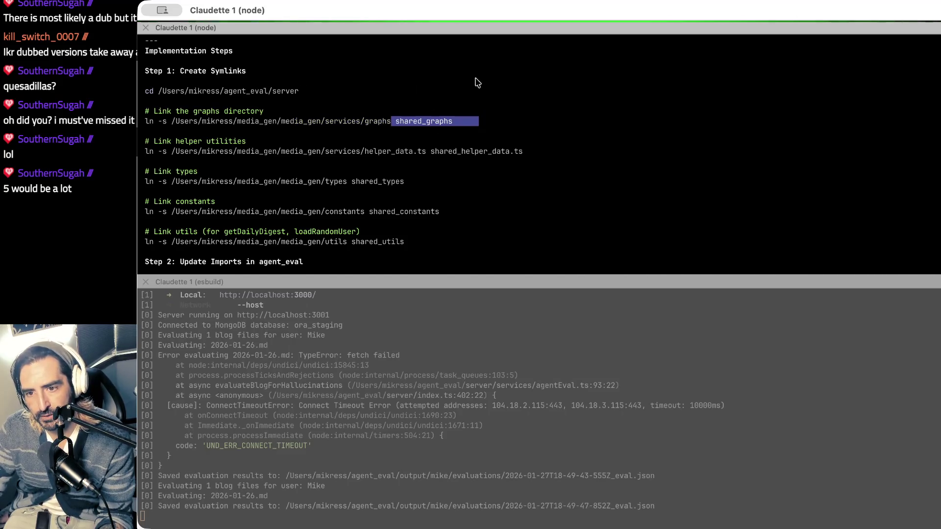
{"action": "left_click", "coordinate": [426, 149]}
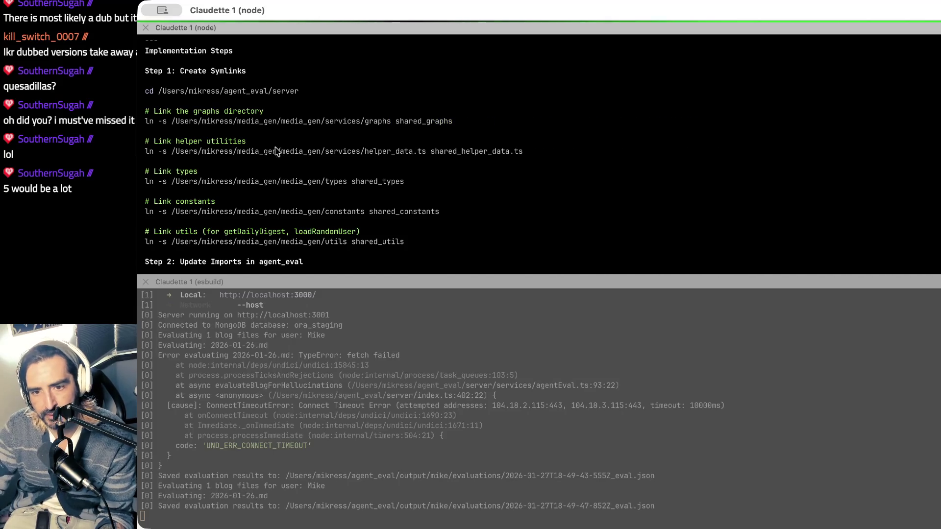
{"action": "left_click_drag", "start_coordinate": [256, 152], "coordinate": [250, 160]}
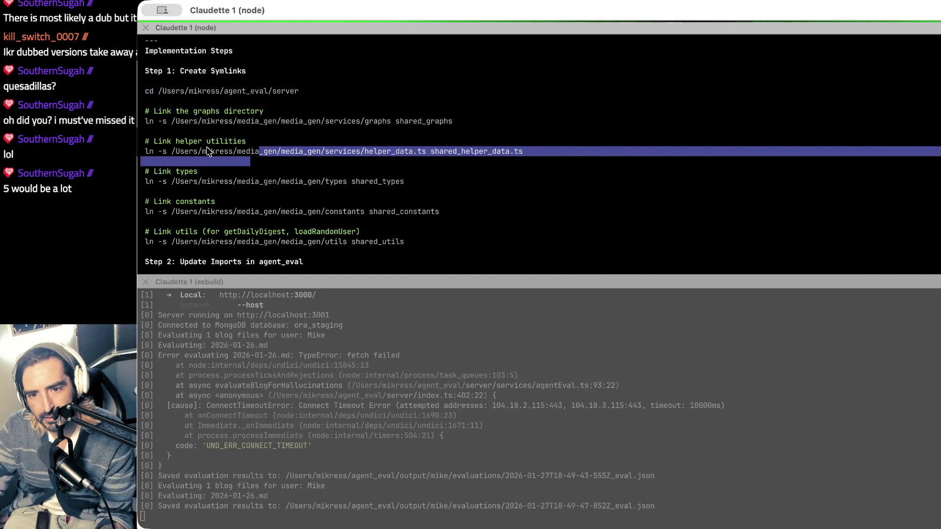
{"action": "left_click", "coordinate": [450, 162]}
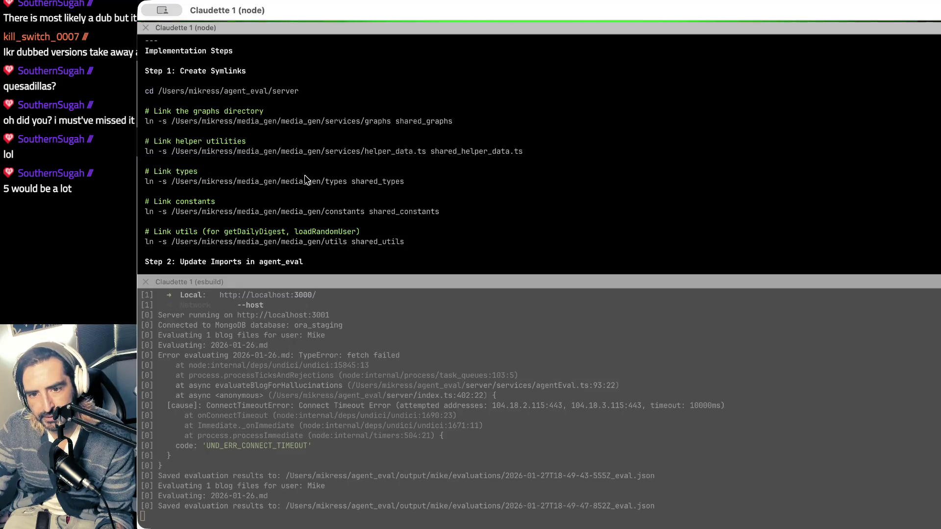
{"action": "mouse_move", "coordinate": [215, 182]}
{"action": "left_mouse_down"}
{"action": "mouse_move", "coordinate": [359, 190]}
{"action": "mouse_move", "coordinate": [351, 183]}
{"action": "mouse_move", "coordinate": [404, 182]}
{"action": "mouse_move", "coordinate": [384, 173]}
{"action": "mouse_move", "coordinate": [439, 173]}
{"action": "left_mouse_up"}
{"action": "left_click", "coordinate": [423, 183]}
{"action": "scroll", "coordinate": [309, 204], "scroll_direction": "down", "scroll_amount": 2}
{"action": "scroll", "coordinate": [431, 196], "scroll_direction": "down", "scroll_amount": 2}
{"action": "left_click_drag", "start_coordinate": [238, 171], "coordinate": [430, 175]}
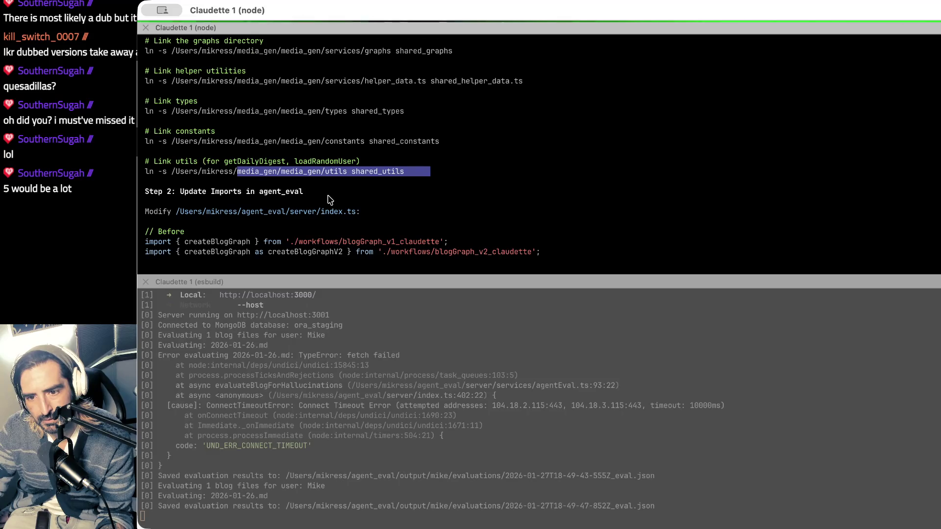
{"action": "scroll", "coordinate": [329, 200], "scroll_direction": "down", "scroll_amount": 2}
{"action": "scroll", "coordinate": [356, 169], "scroll_direction": "up", "scroll_amount": 2}
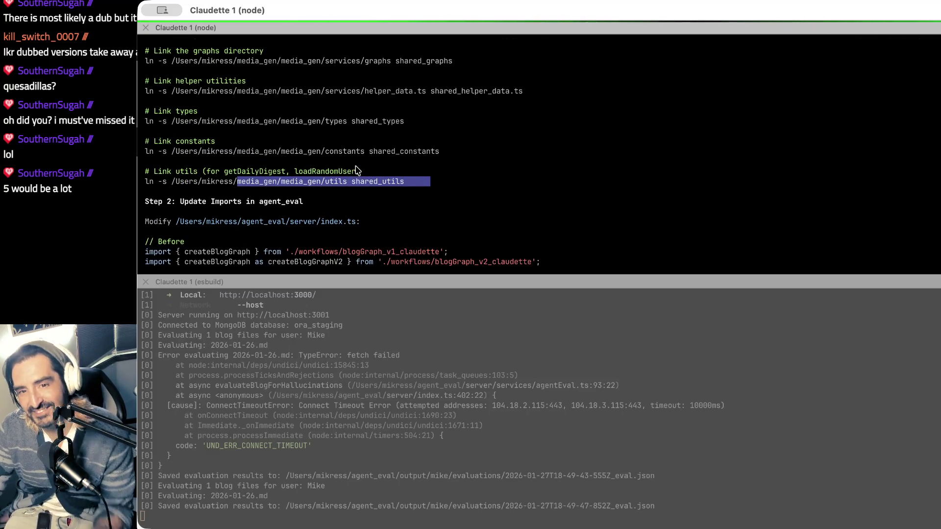
{"action": "scroll", "coordinate": [356, 169], "scroll_direction": "up", "scroll_amount": 2}
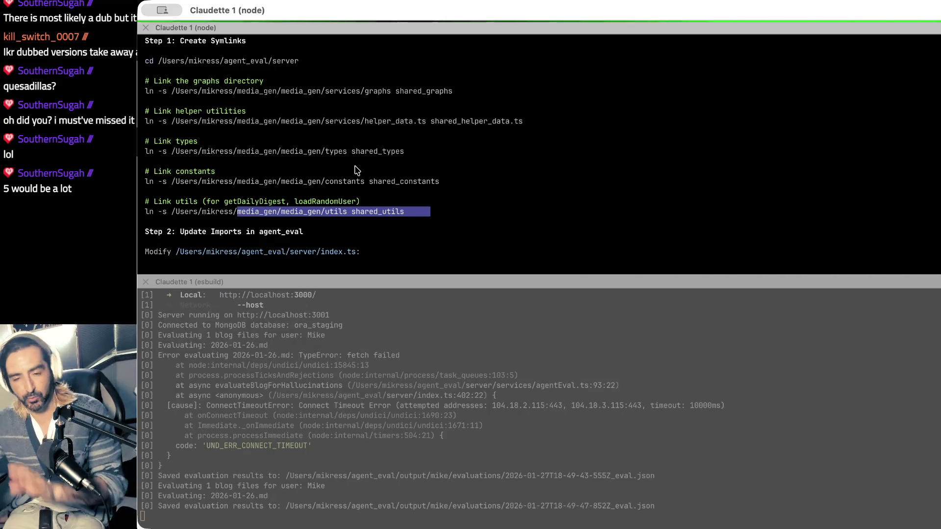
{"action": "left_click", "coordinate": [356, 170]}
{"action": "scroll", "coordinate": [357, 170], "scroll_direction": "down", "scroll_amount": 6}
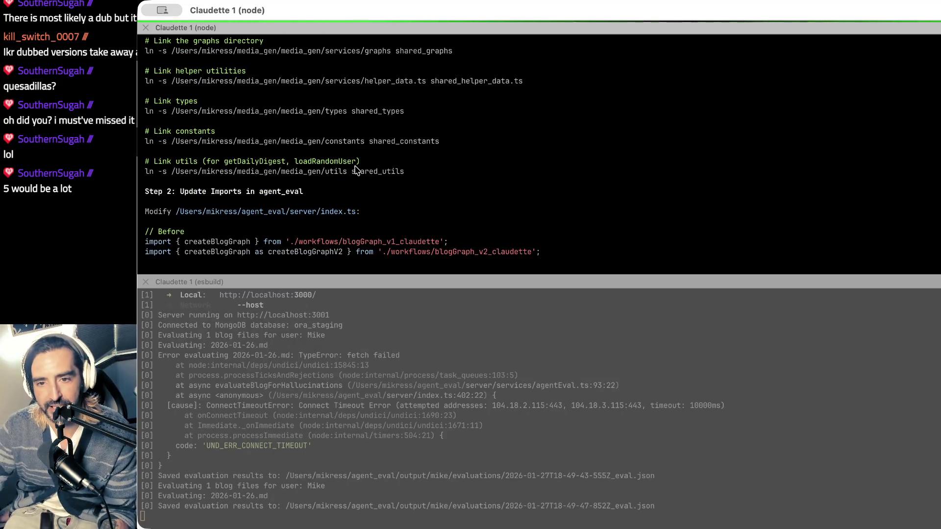
{"action": "scroll", "coordinate": [292, 126], "scroll_direction": "up", "scroll_amount": 1}
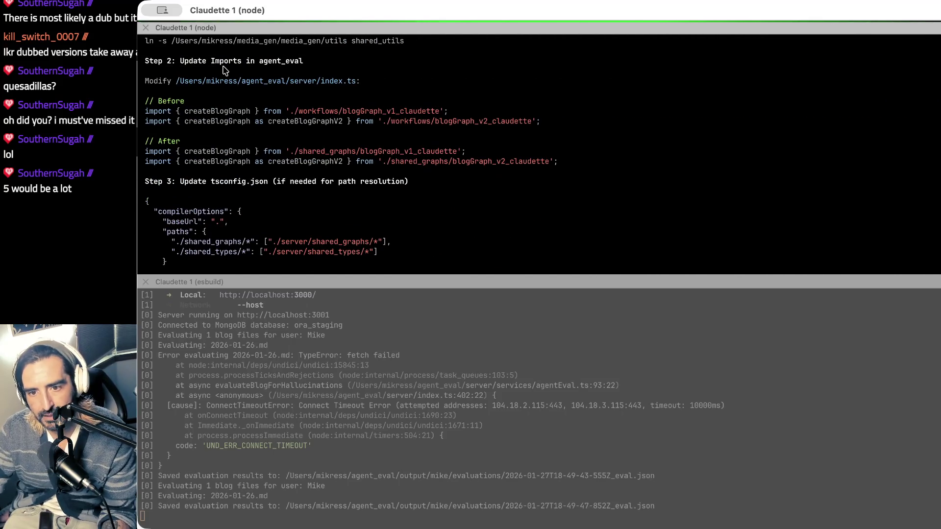
{"action": "scroll", "coordinate": [292, 132], "scroll_direction": "down", "scroll_amount": 5}
{"action": "scroll", "coordinate": [292, 139], "scroll_direction": "up", "scroll_amount": 2}
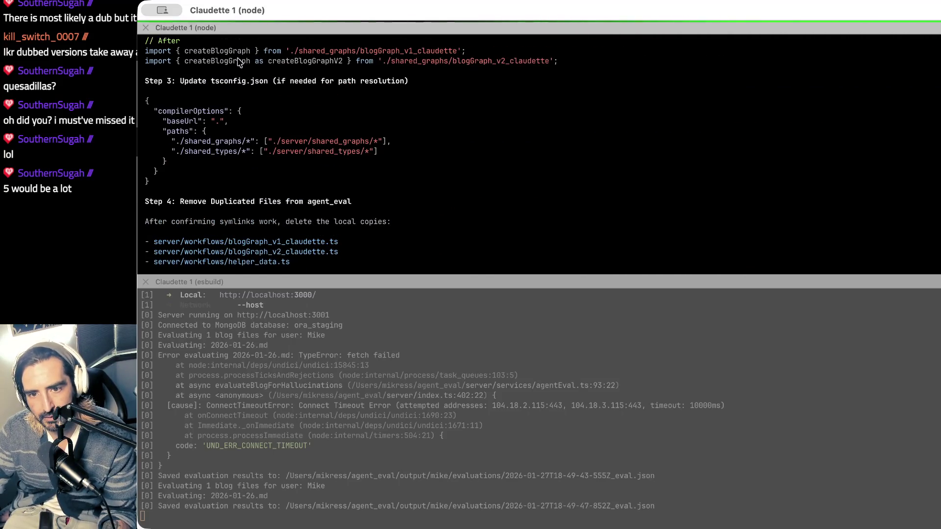
{"action": "left_click_drag", "start_coordinate": [234, 69], "coordinate": [235, 113]}
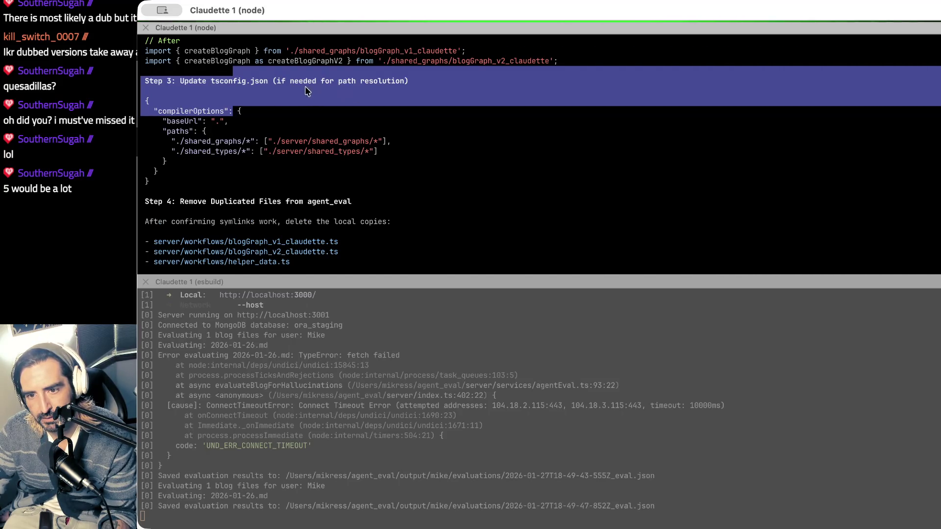
{"action": "scroll", "coordinate": [356, 89], "scroll_direction": "down", "scroll_amount": 5}
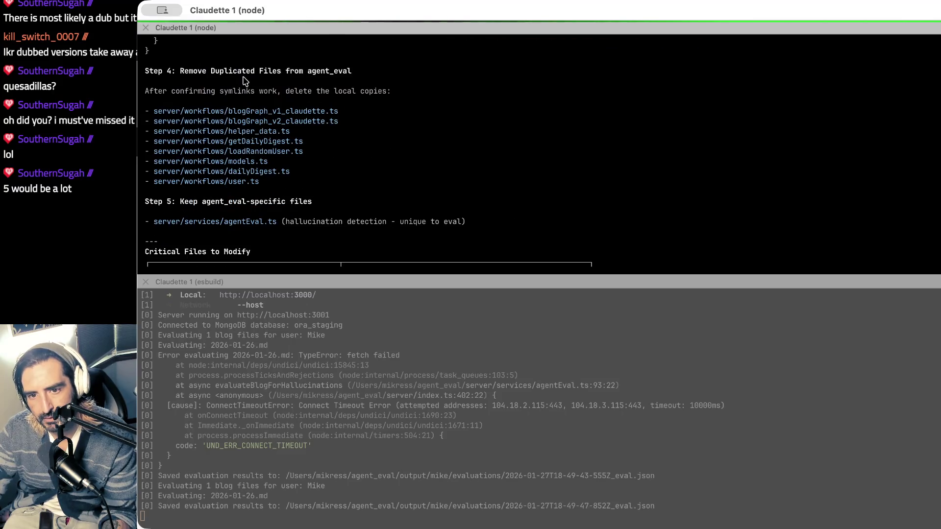
{"action": "left_click_drag", "start_coordinate": [209, 72], "coordinate": [205, 82]}
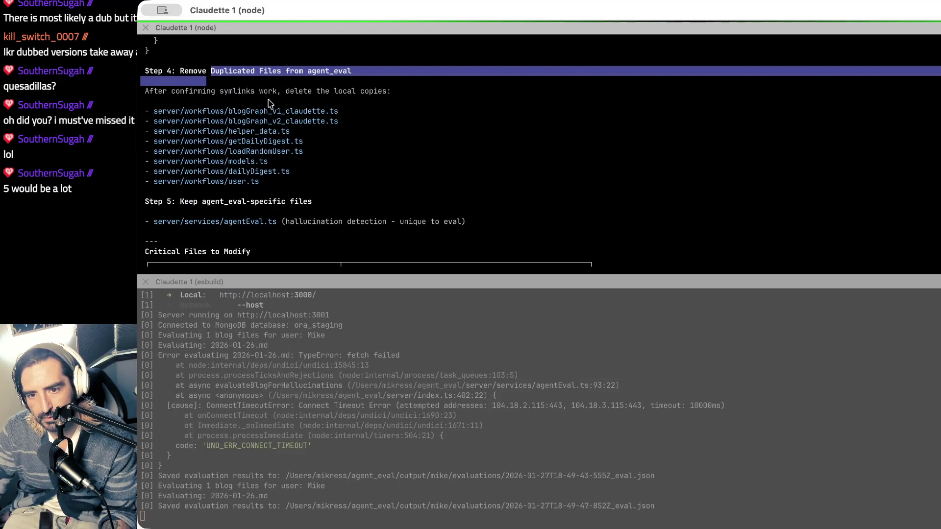
{"action": "scroll", "coordinate": [309, 118], "scroll_direction": "down", "scroll_amount": 2}
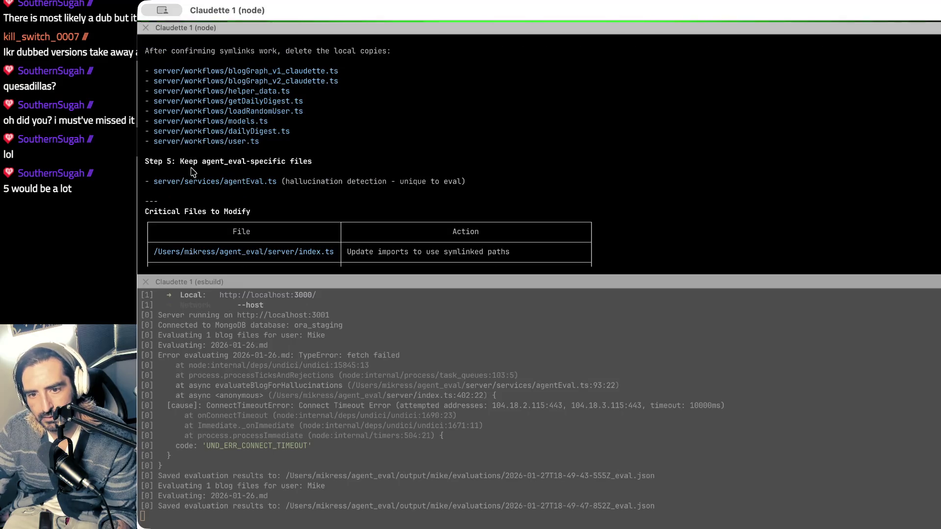
{"action": "left_click_drag", "start_coordinate": [192, 172], "coordinate": [184, 193]}
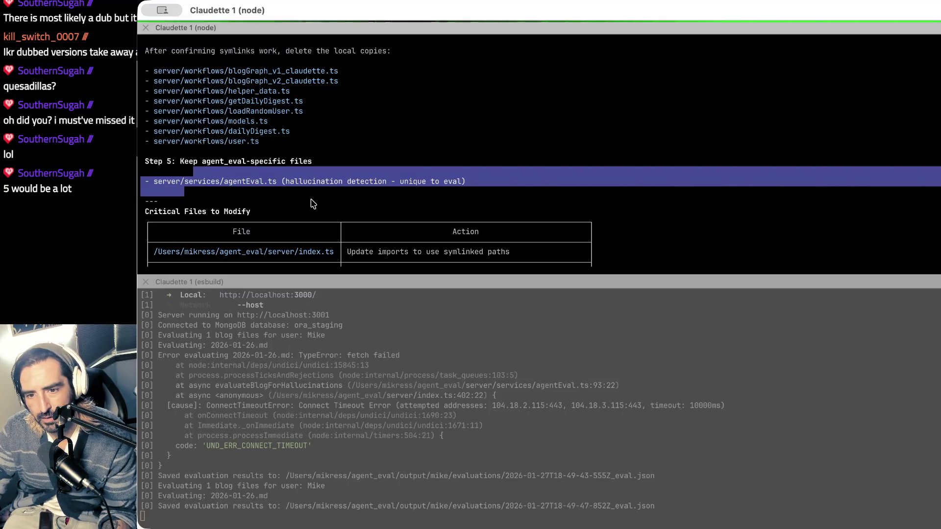
{"action": "left_click", "coordinate": [182, 172]}
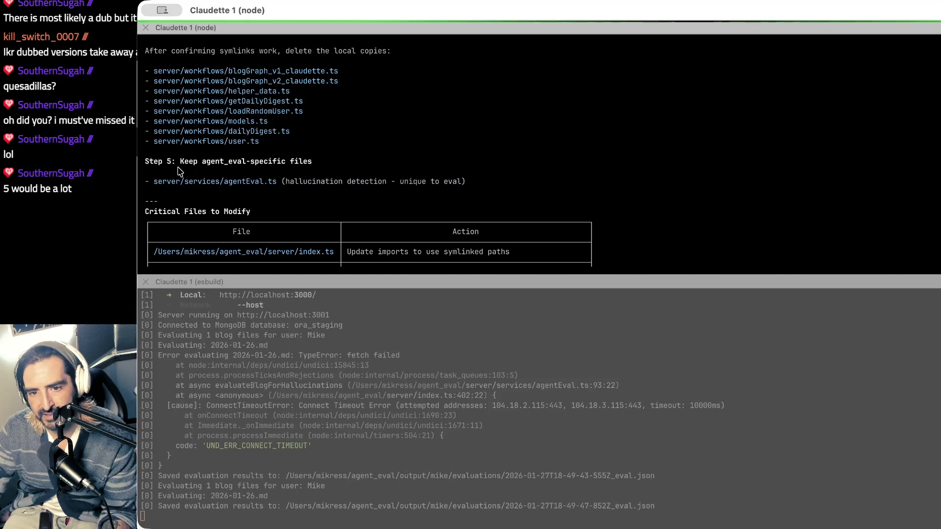
{"action": "left_click_drag", "start_coordinate": [175, 157], "coordinate": [169, 194]}
{"action": "left_click", "coordinate": [223, 177]}
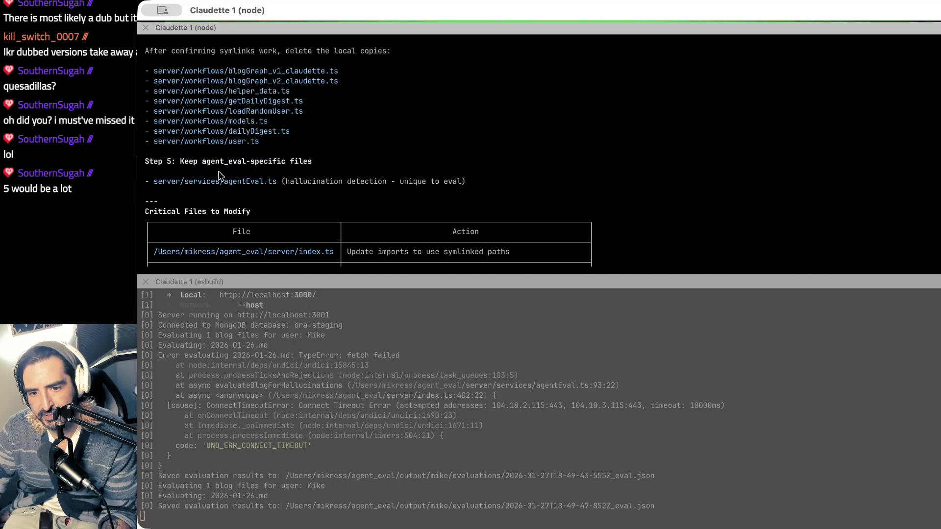
{"action": "left_click_drag", "start_coordinate": [174, 160], "coordinate": [169, 197]}
{"action": "scroll", "coordinate": [288, 198], "scroll_direction": "down", "scroll_amount": 5}
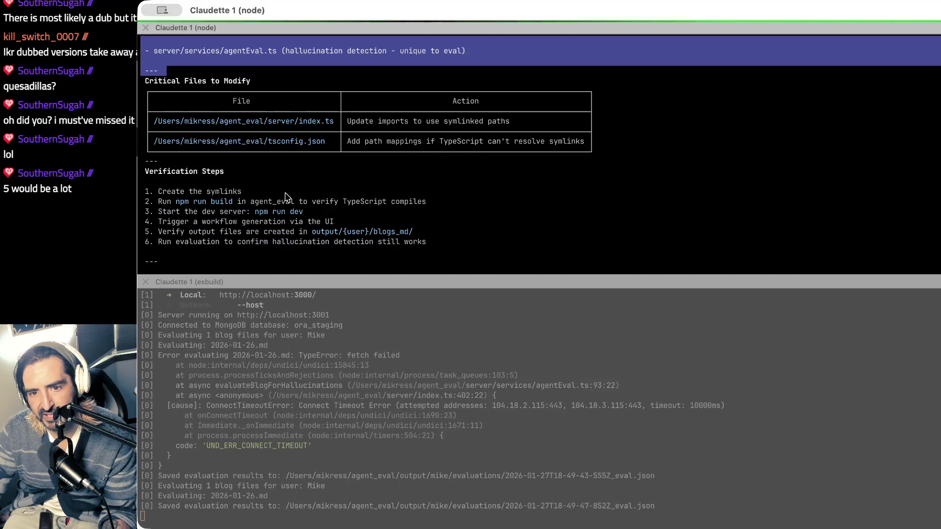
{"action": "left_click_drag", "start_coordinate": [220, 129], "coordinate": [210, 156]}
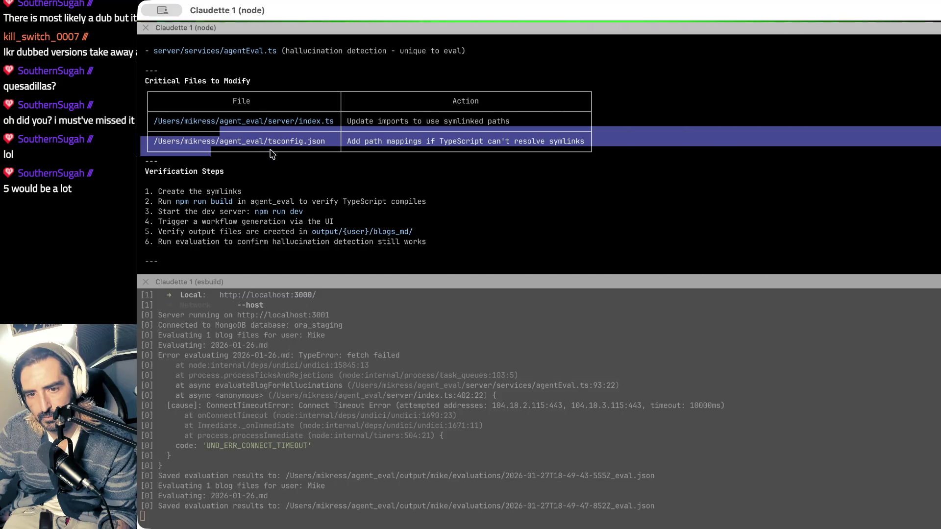
{"action": "scroll", "coordinate": [269, 155], "scroll_direction": "down", "scroll_amount": 3}
{"action": "left_click_drag", "start_coordinate": [190, 131], "coordinate": [190, 186]}
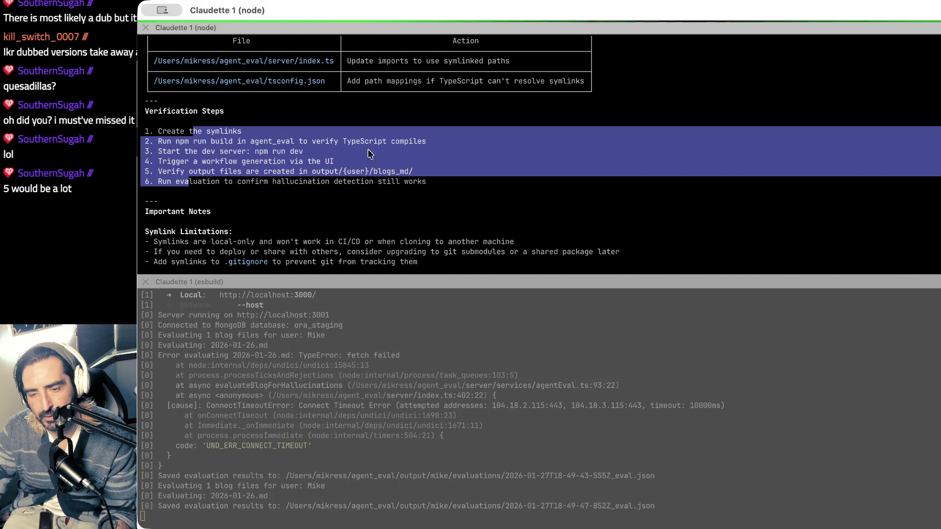
{"action": "scroll", "coordinate": [234, 158], "scroll_direction": "down", "scroll_amount": 10}
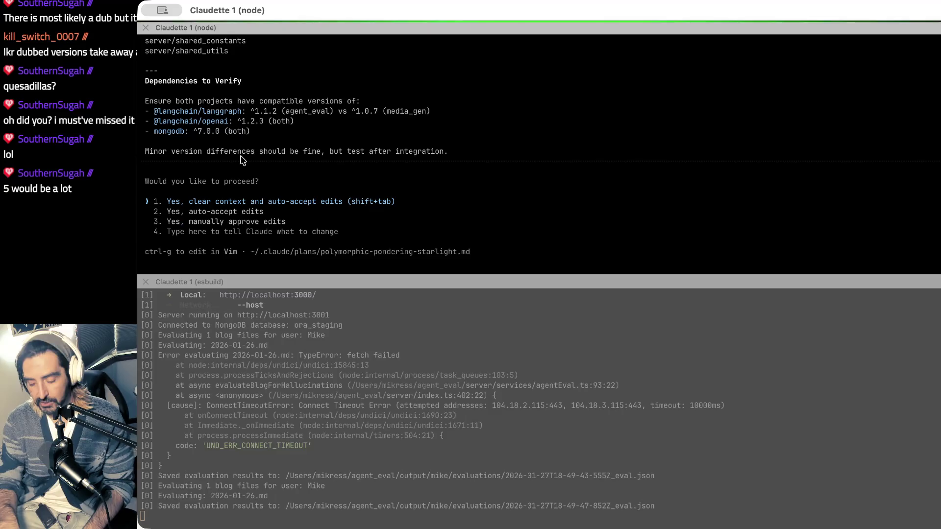
Step: Approve the symlink plan with context cleared and edits auto-accepted, then switch to Chrome
{"action": "key", "text": "Return"}
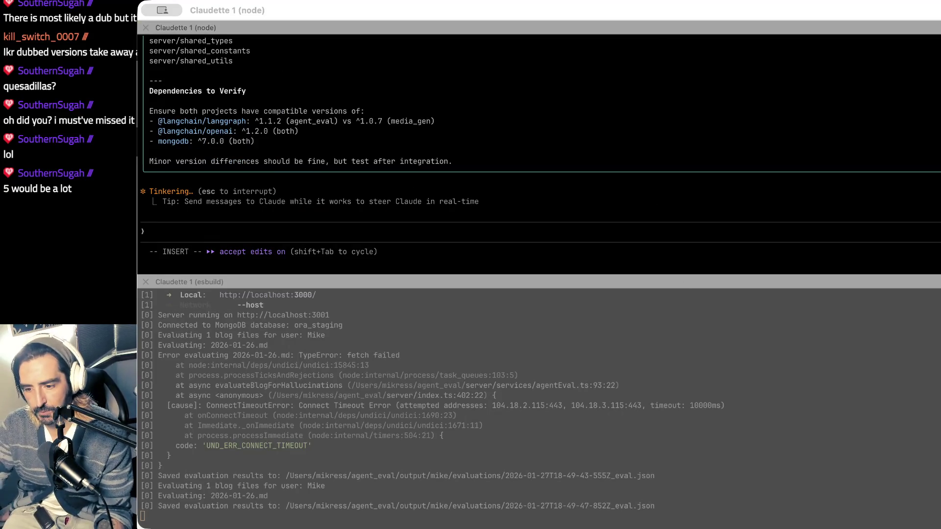
{"action": "key", "text": "super+Tab"}
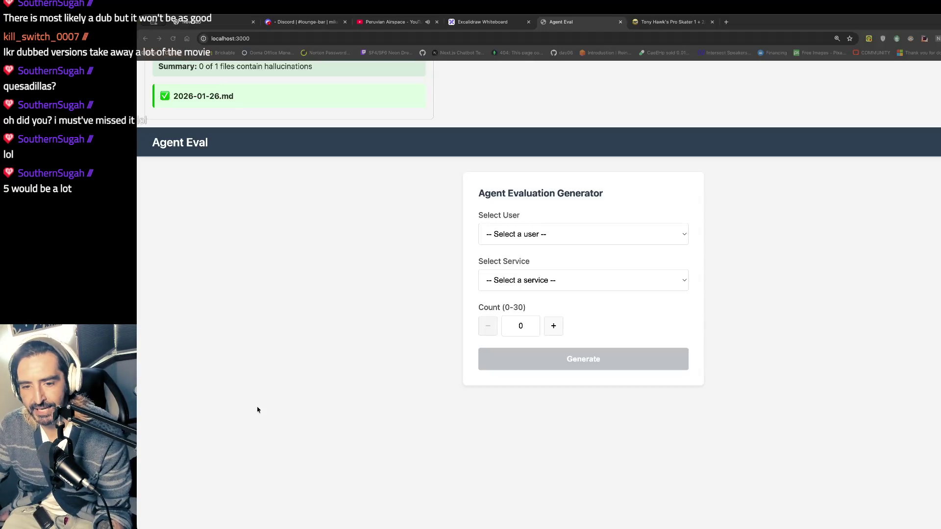
Step: Close the Claude Code web and Discord tabs, showing the Excalidraw 'Operation Reliable Judge' board
{"action": "left_click_drag", "start_coordinate": [235, 92], "coordinate": [298, 29]}
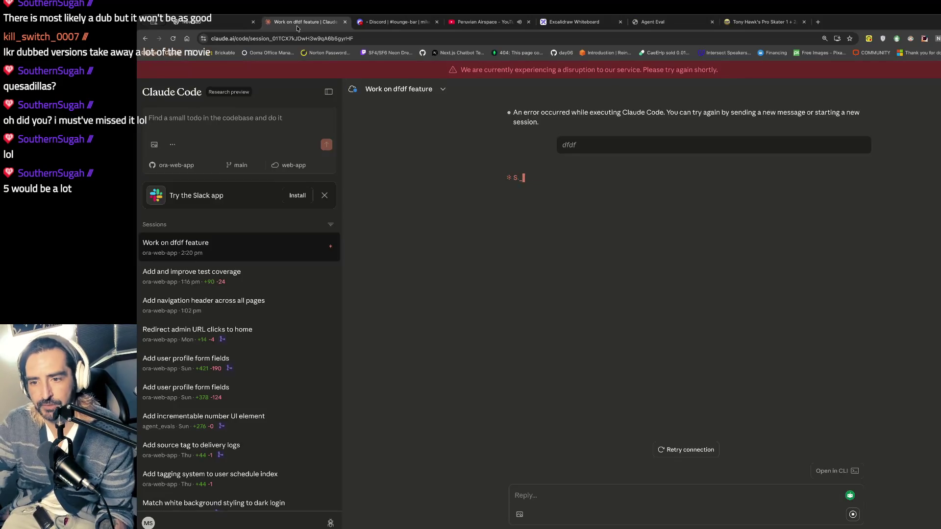
{"action": "key", "text": "super+a"}
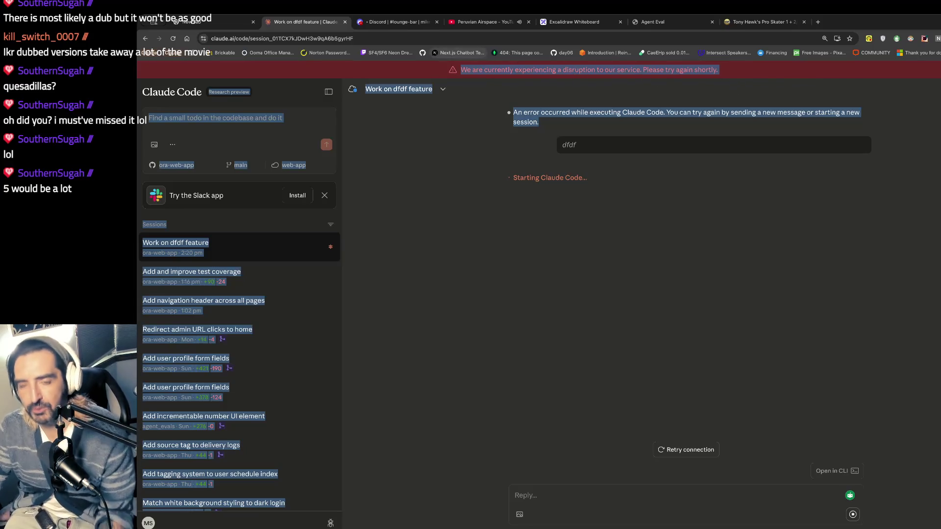
{"action": "left_click", "coordinate": [345, 22]}
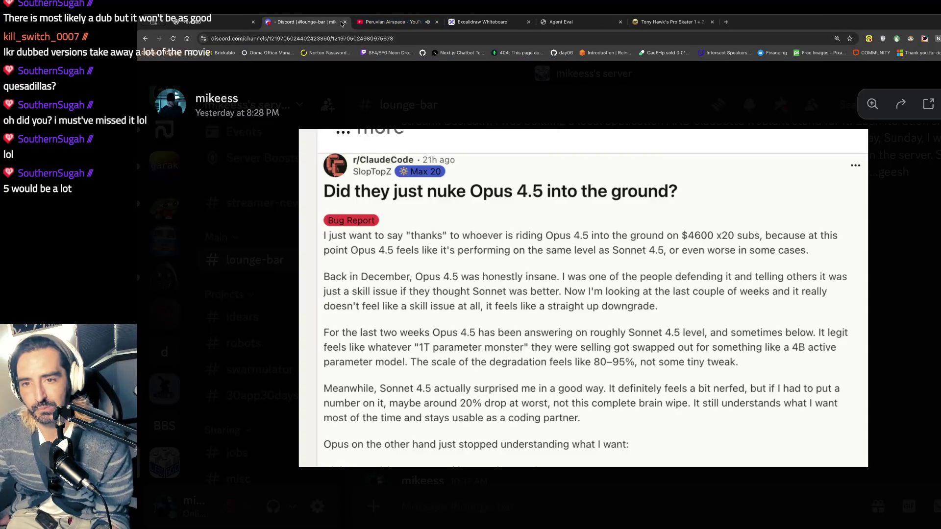
{"action": "left_click", "coordinate": [344, 22]}
{"action": "left_click", "coordinate": [387, 22]}
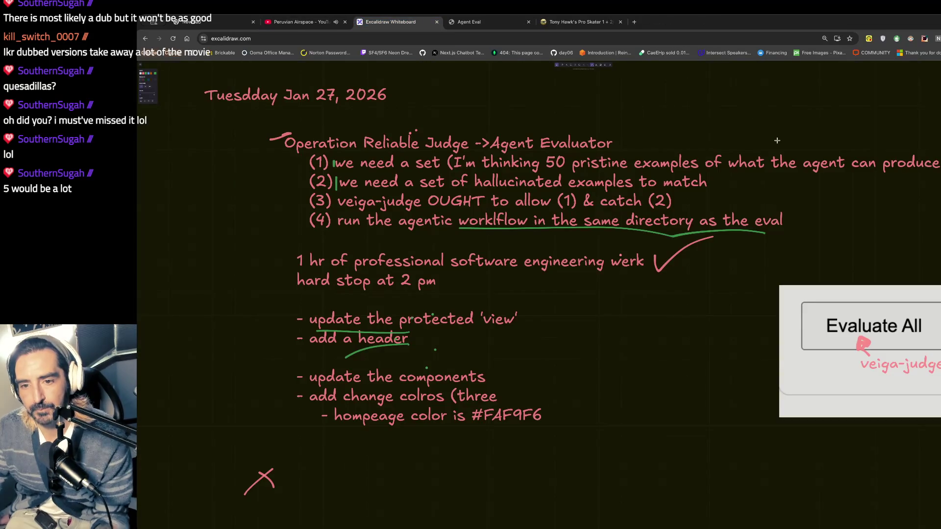
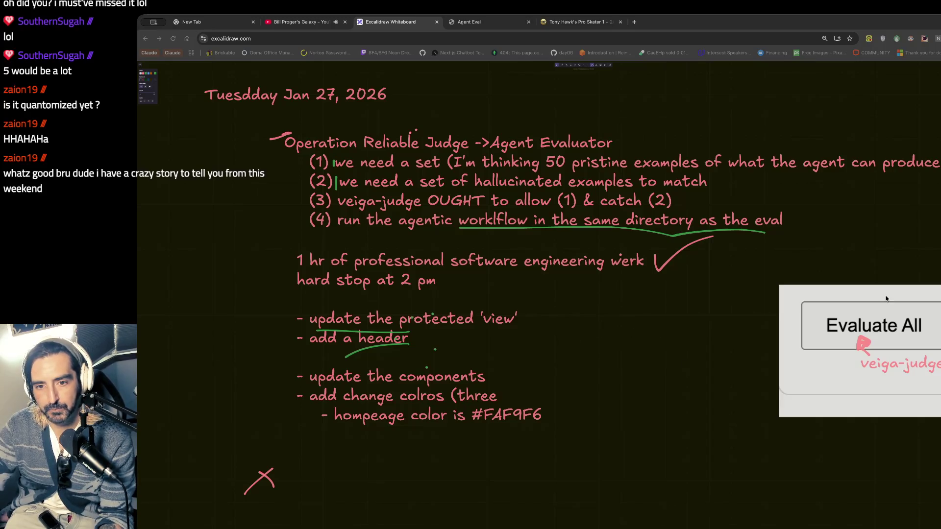
Step: Review the terminal build output and the explanation of its TypeScript errors
{"action": "key", "text": "super+Tab"}
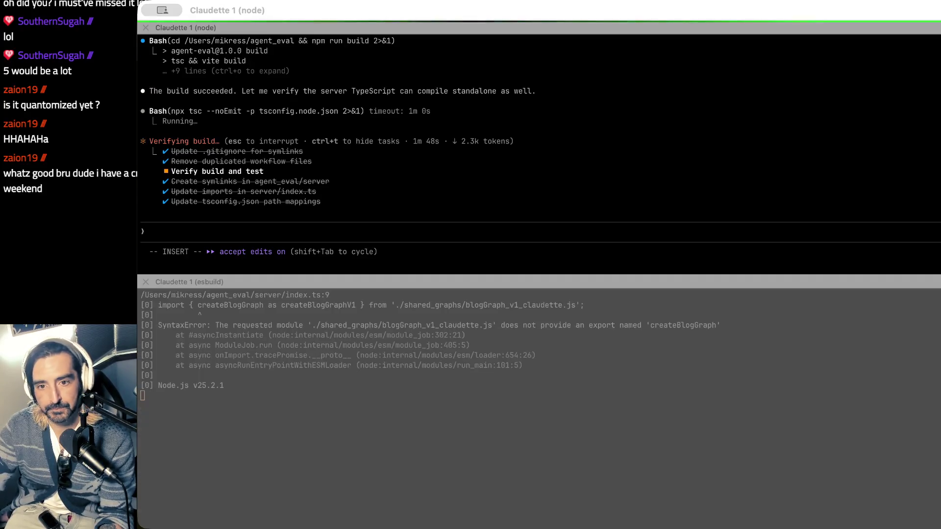
{"action": "left_click_drag", "start_coordinate": [214, 134], "coordinate": [384, 244]}
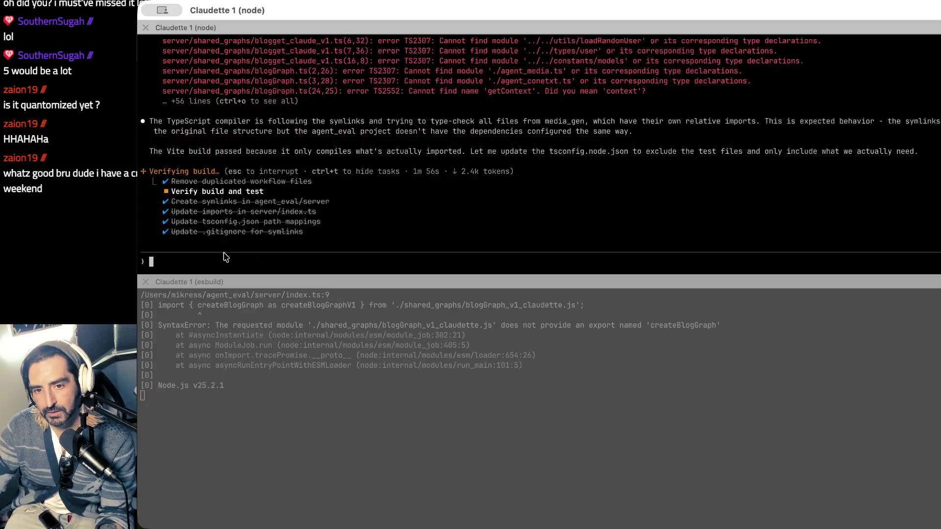
{"action": "left_click_drag", "start_coordinate": [185, 102], "coordinate": [179, 134]}
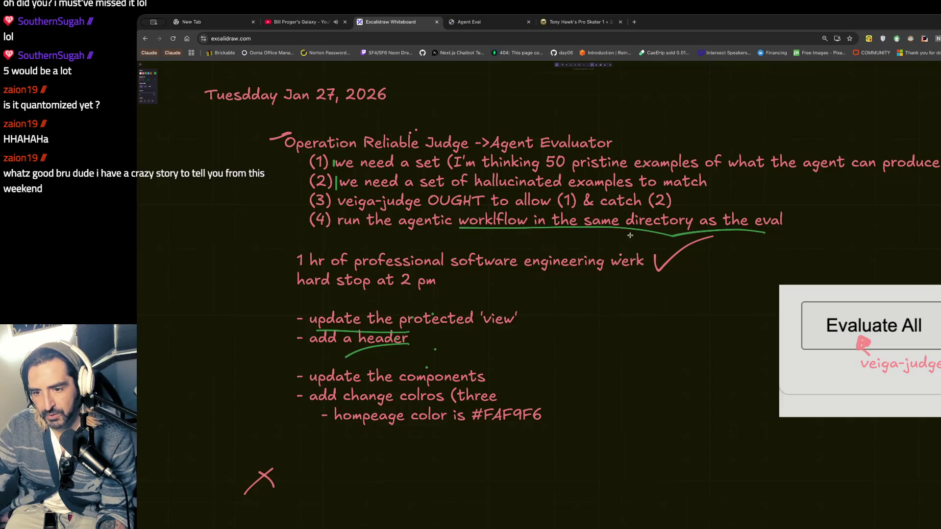
Step: On the Agent Evaluation Generator page, note the MongoDB error and list services Agentic Workflow One and Two
{"action": "left_click", "coordinate": [470, 20]}
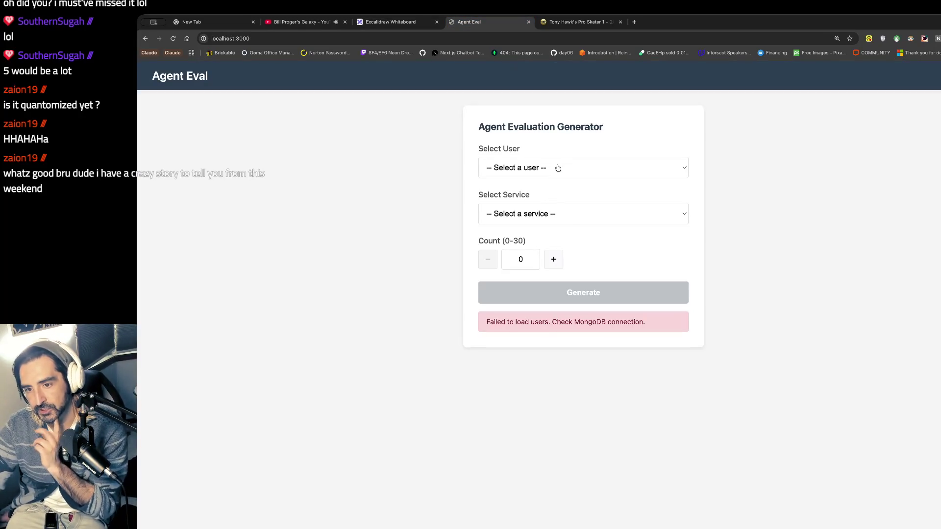
{"action": "triple_click", "coordinate": [498, 319]}
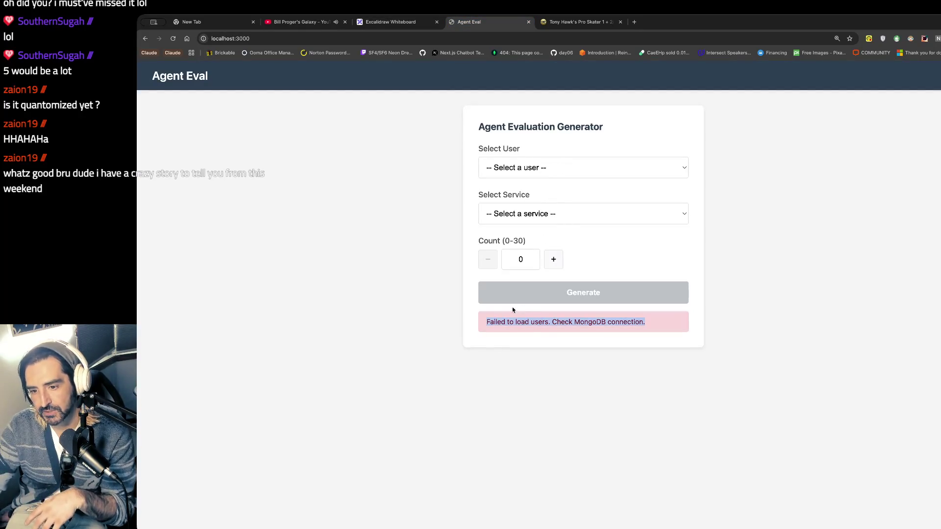
{"action": "left_click", "coordinate": [544, 222]}
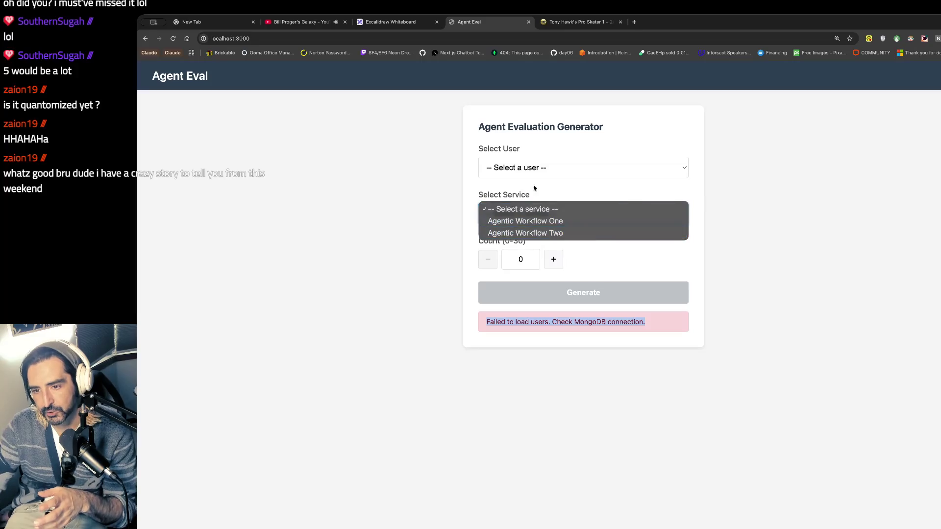
{"action": "left_click", "coordinate": [447, 224]}
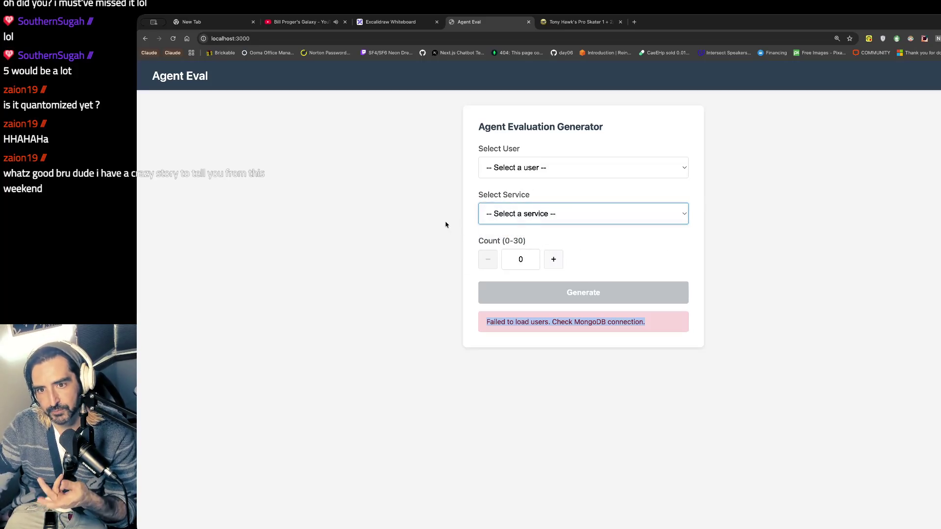
{"action": "key", "text": "space"}
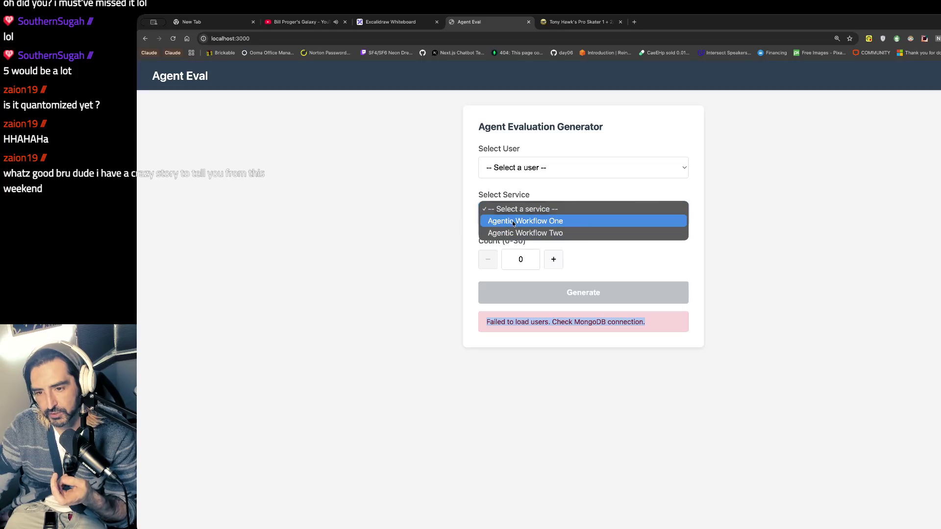
{"action": "key", "text": "super+Tab"}
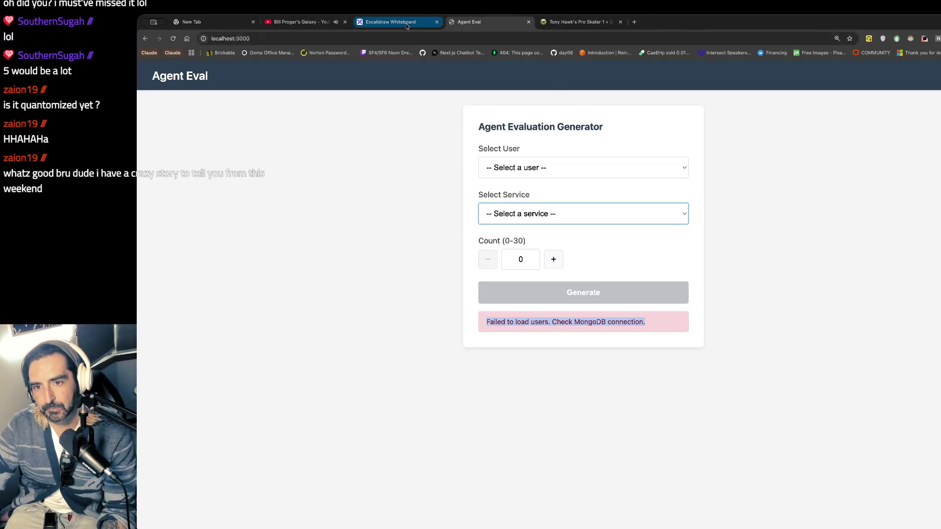
Step: Reopen the Excalidraw Whiteboard to-do notes, checking the Claude Code terminal's progress in between
{"action": "left_click", "coordinate": [406, 24]}
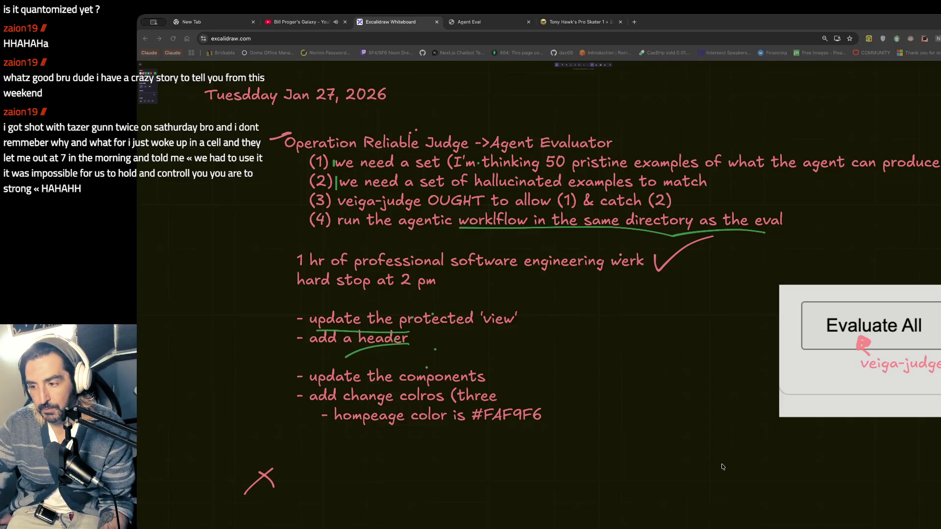
{"action": "key", "text": "super+Tab"}
{"action": "left_click_drag", "start_coordinate": [207, 80], "coordinate": [316, 172]}
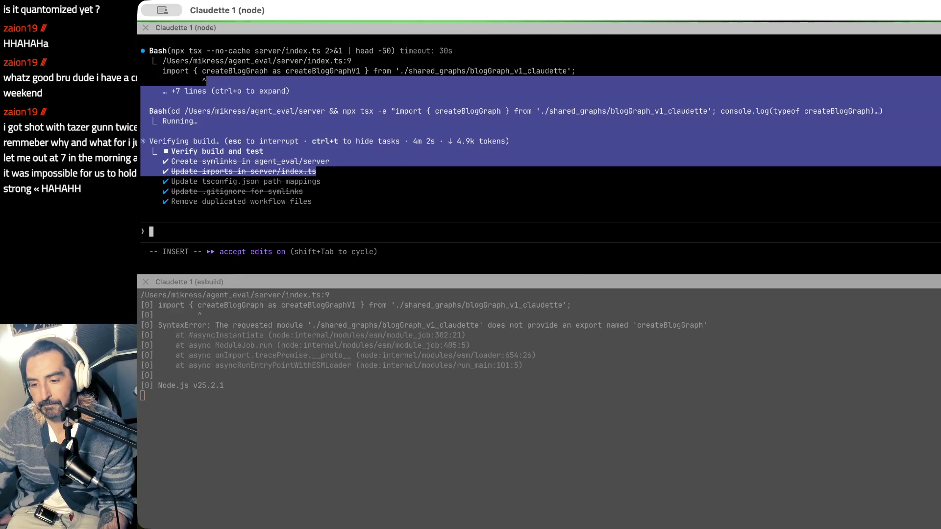
{"action": "key", "text": "super+Tab"}
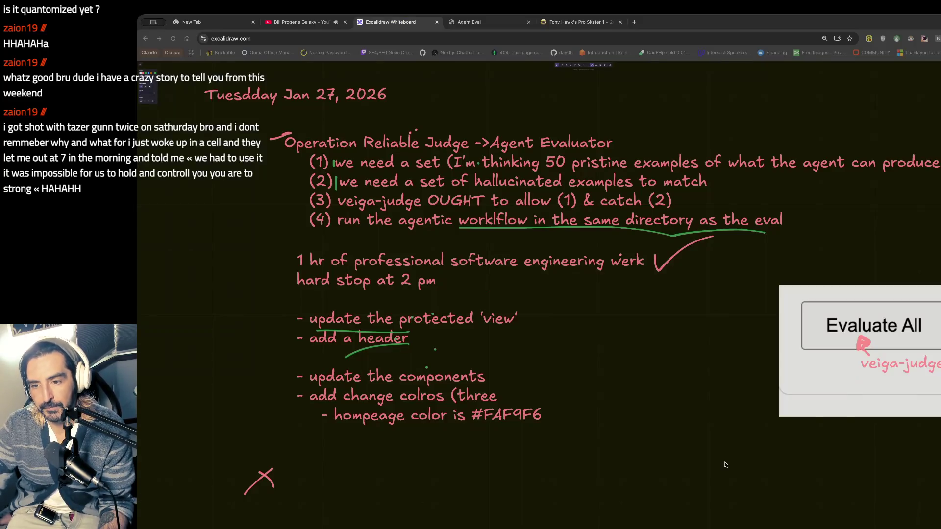
{"action": "scroll", "coordinate": [410, 424], "scroll_direction": "down", "scroll_amount": 1}
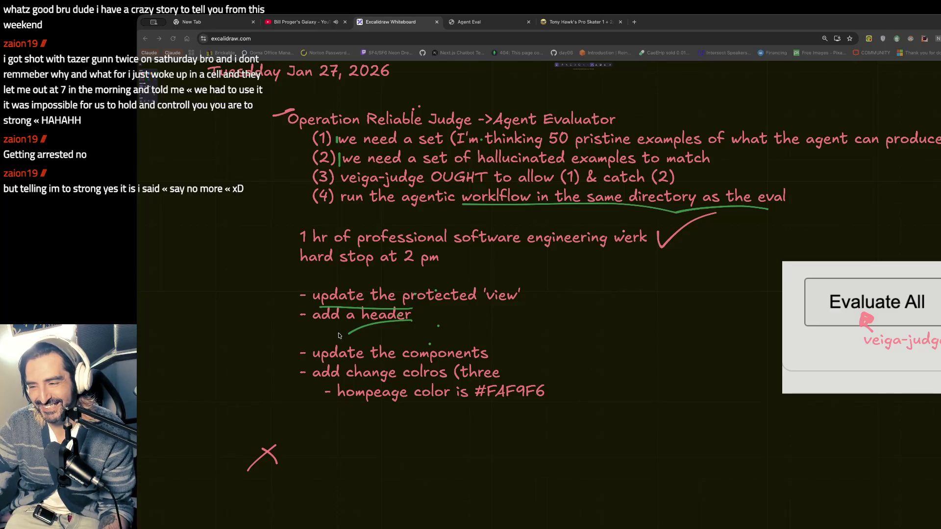
{"action": "scroll", "coordinate": [338, 336], "scroll_direction": "down", "scroll_amount": 1}
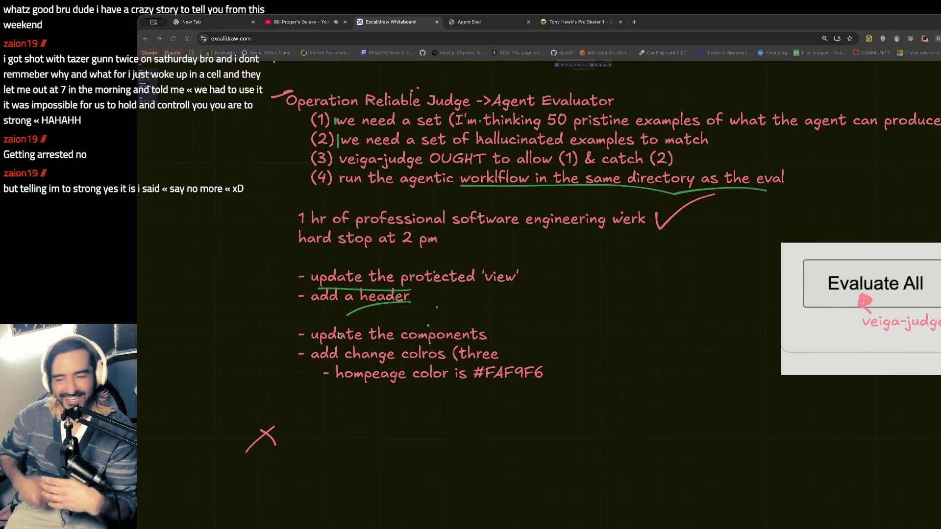